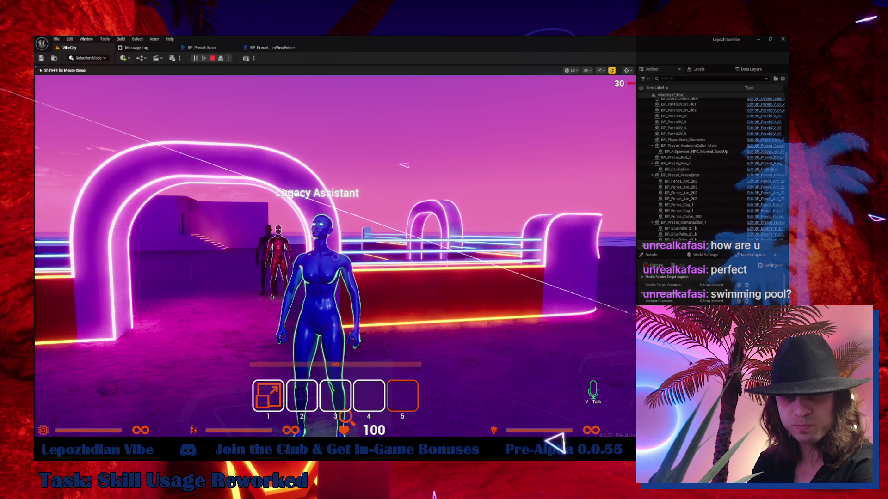
Step: Walk to the assistants, talk with E, and play through the opening dialogue back to gameplay
{"action": "key", "text": "w"}
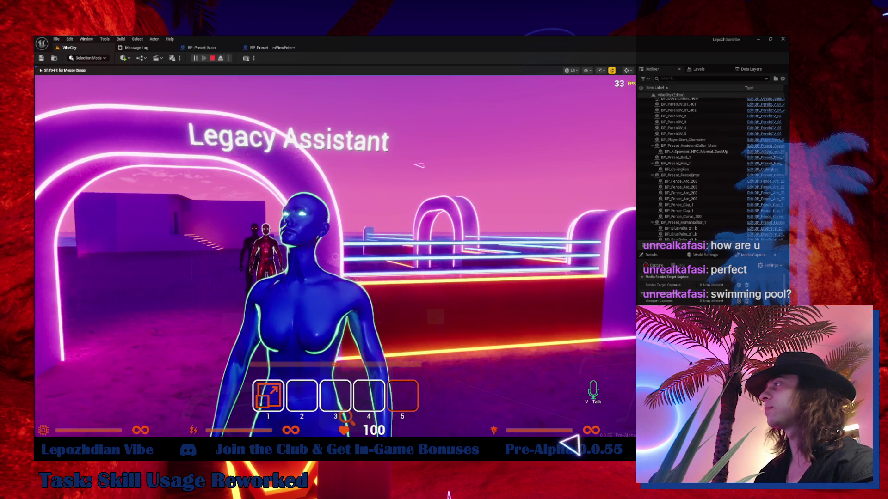
{"action": "key", "text": "e"}
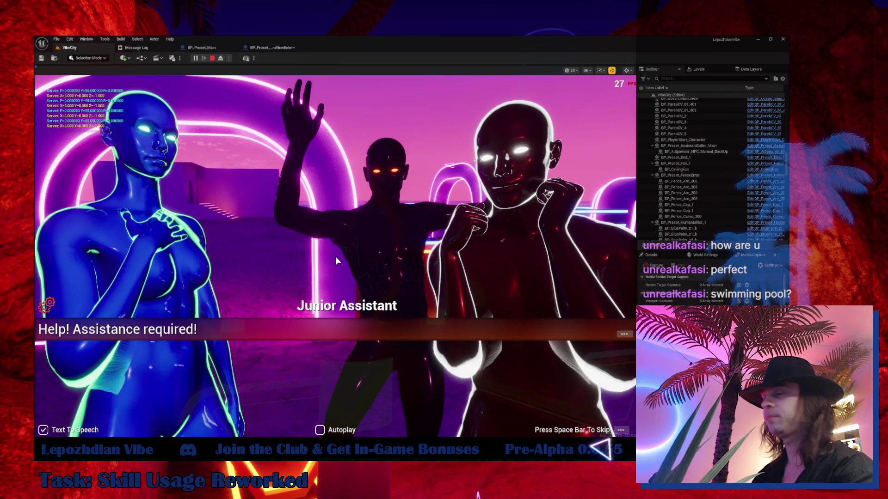
{"action": "key", "text": "space"}
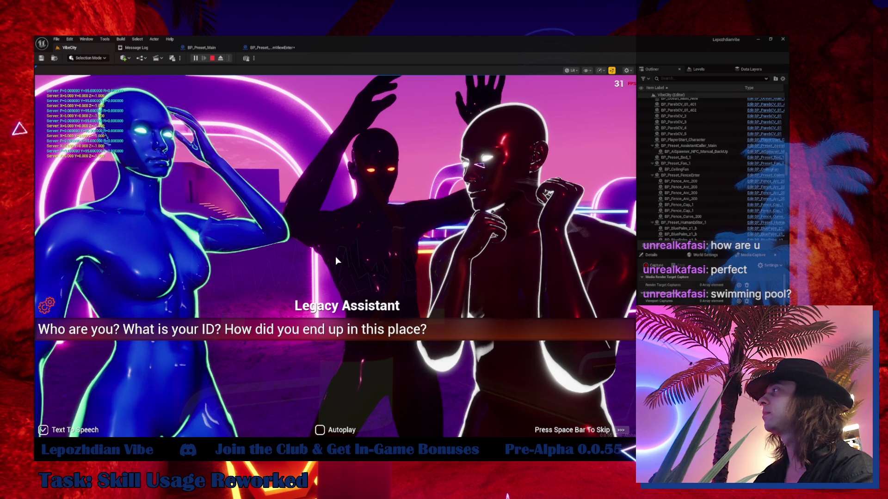
{"action": "key", "text": "space"}
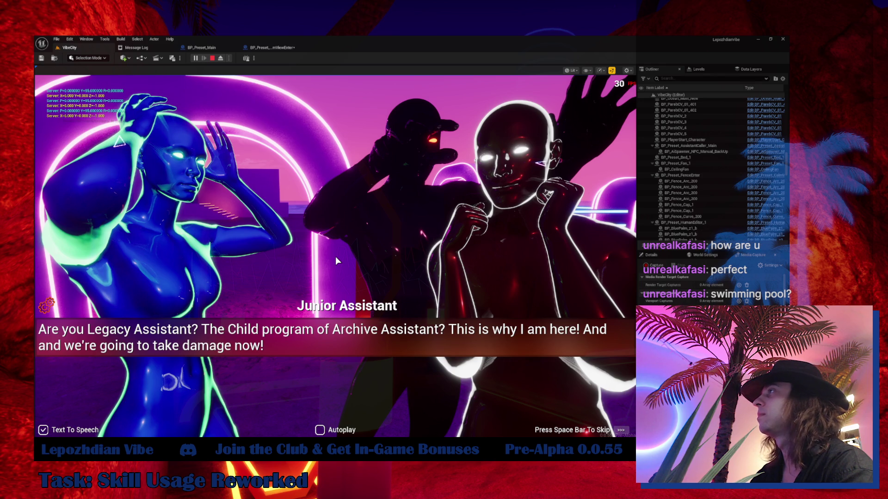
{"action": "key", "text": "space"}
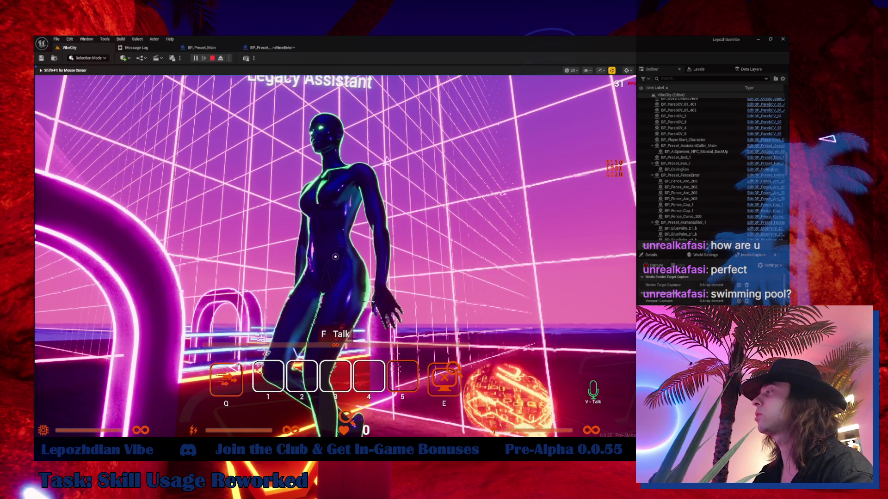
Step: Start talking to the Legacy Assistant with F and get through the first dialogue lines
{"action": "key", "text": "f"}
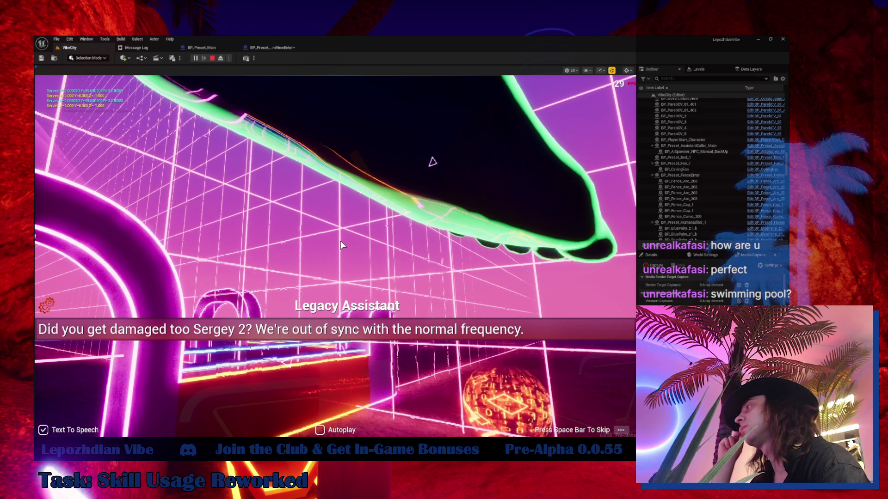
{"action": "key", "text": "space"}
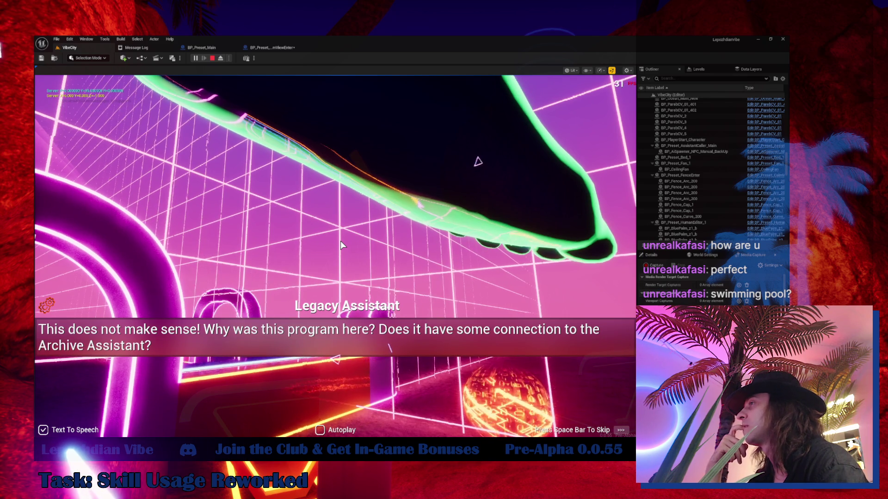
{"action": "key", "text": "space"}
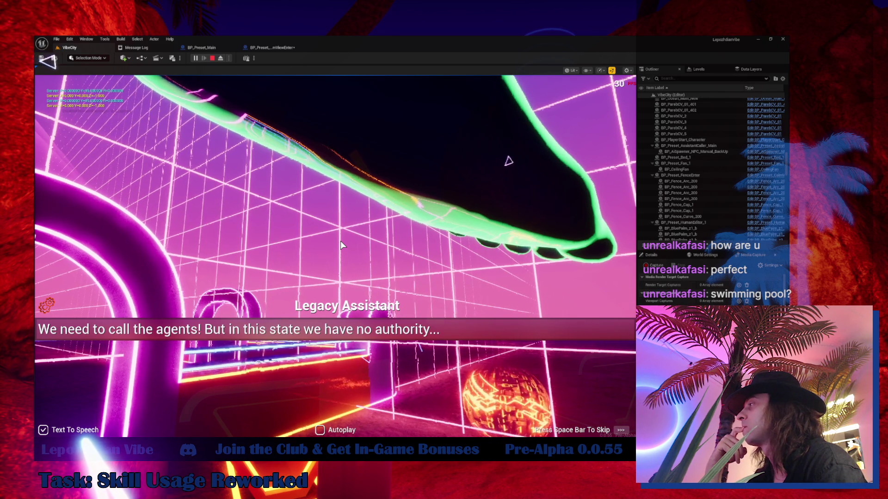
{"action": "key", "text": "space"}
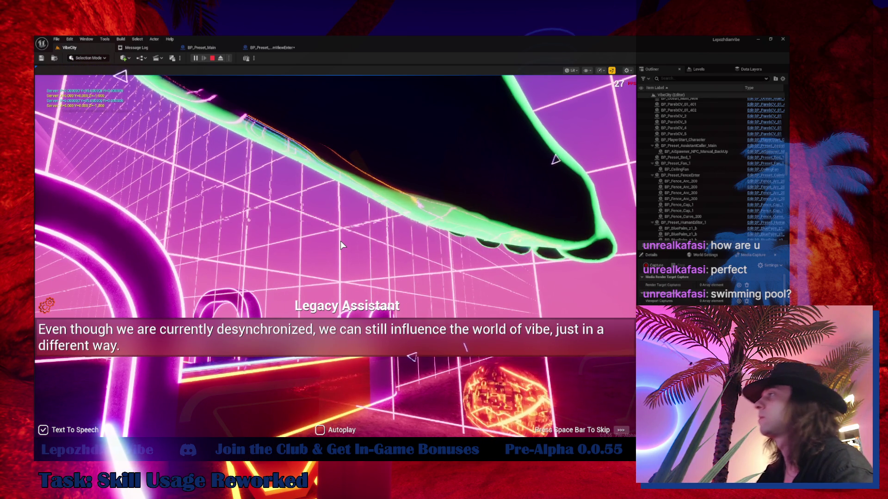
{"action": "left_click", "coordinate": [340, 240]}
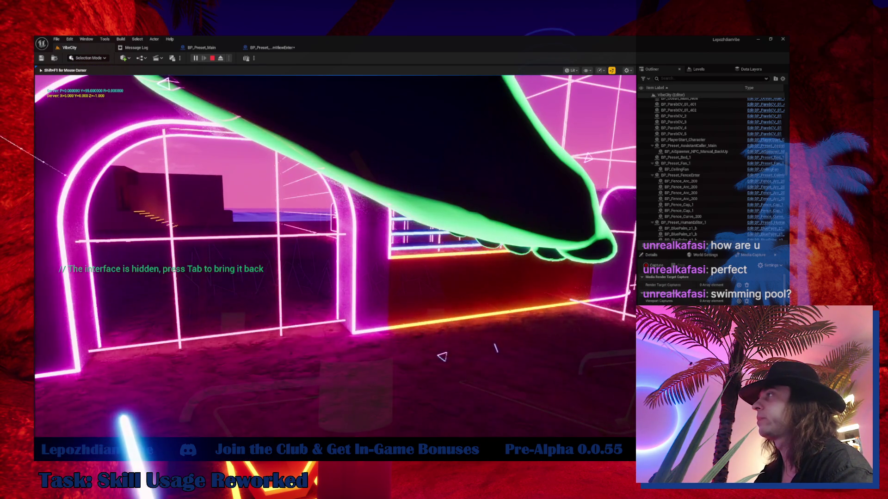
Step: Finish the desync skills dialogue, answer 'I'll be back', and return to gameplay
{"action": "key", "text": "Tab"}
{"action": "key", "text": "space"}
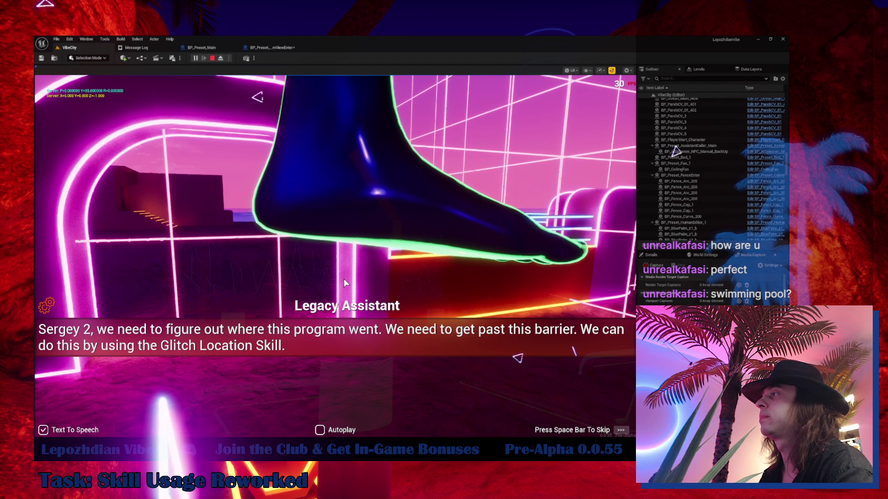
{"action": "key", "text": "space"}
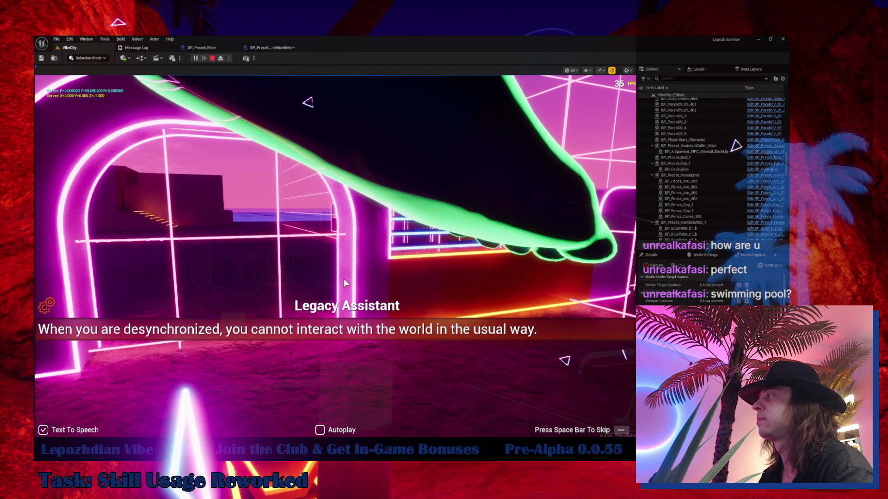
{"action": "key", "text": "space"}
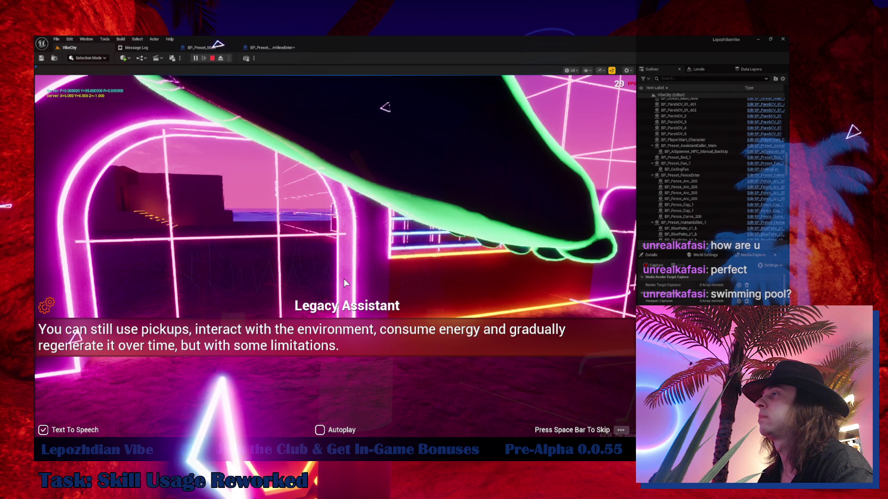
{"action": "key", "text": "space"}
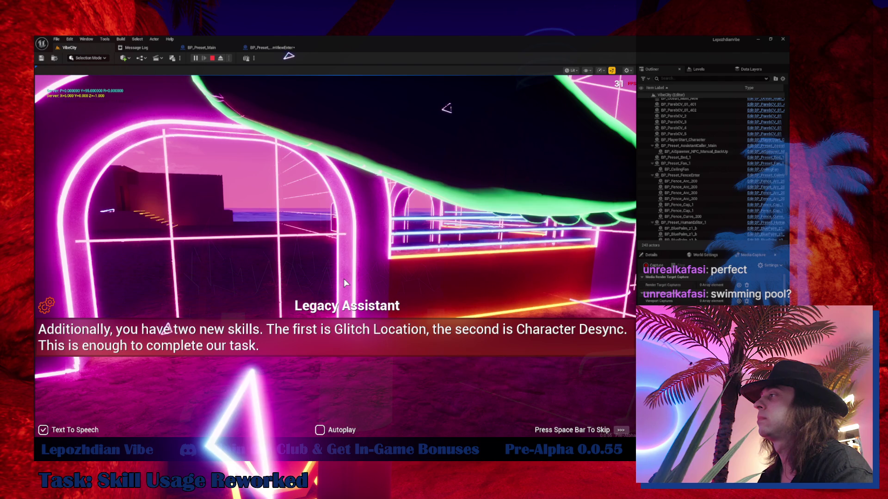
{"action": "key", "text": "space"}
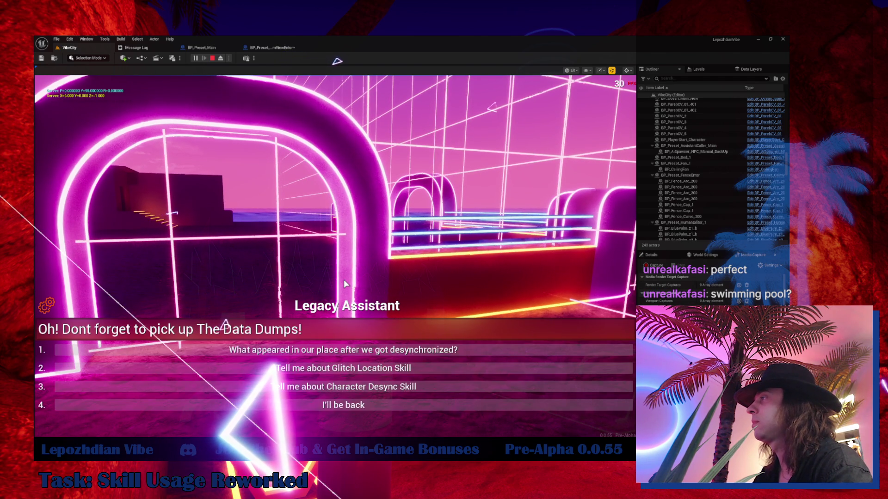
{"action": "left_click", "coordinate": [379, 406]}
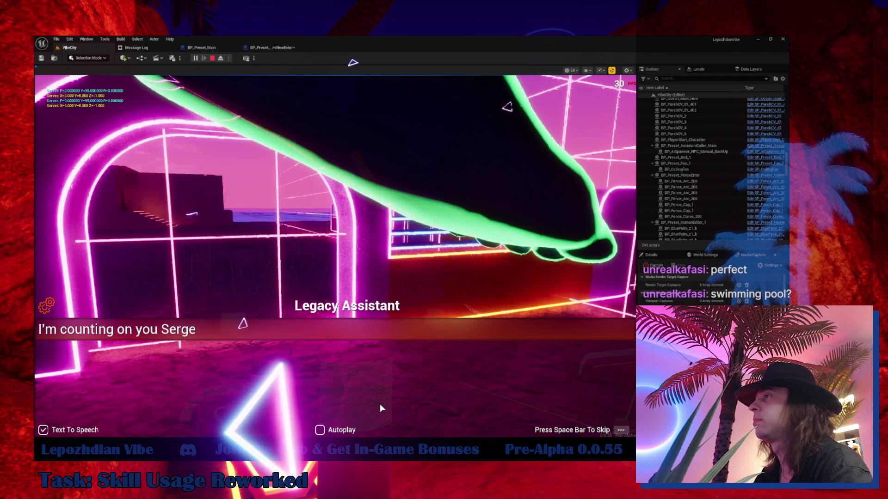
{"action": "key", "text": "space"}
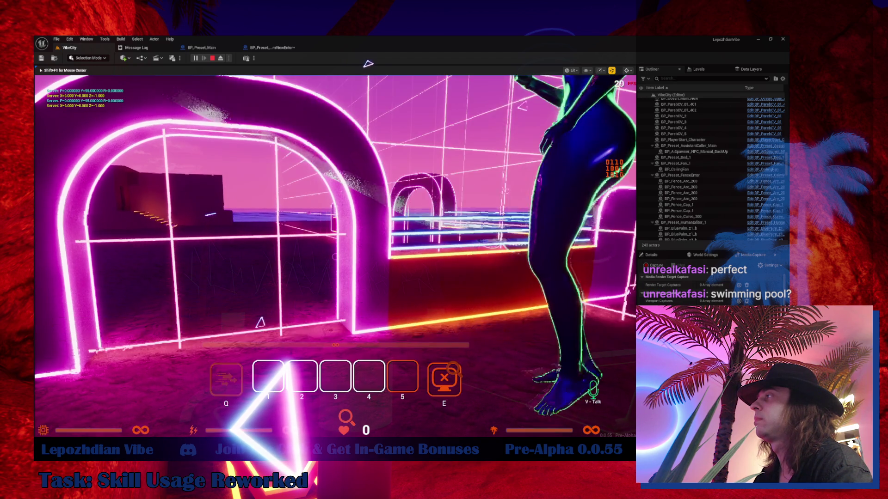
Step: Walk past the glowing arch to the Legacy Assistant, then switch to the 0.0.55 version notes
{"action": "key", "text": "w"}
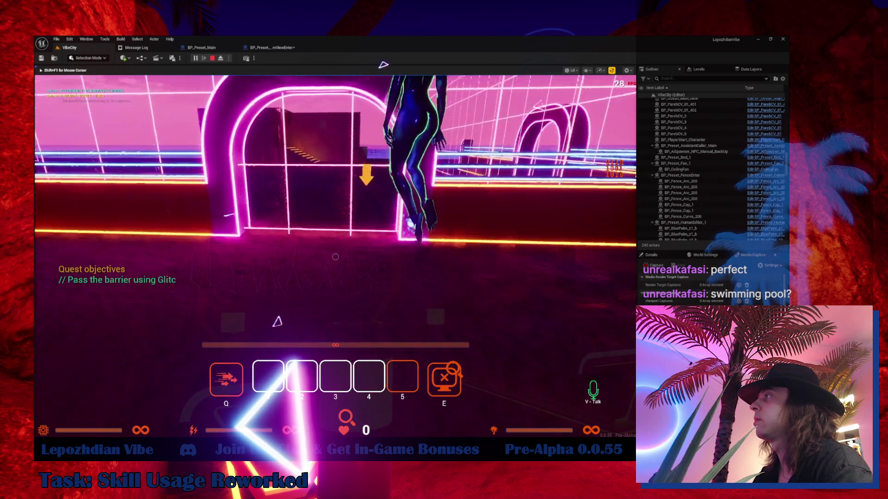
{"action": "key", "text": "w"}
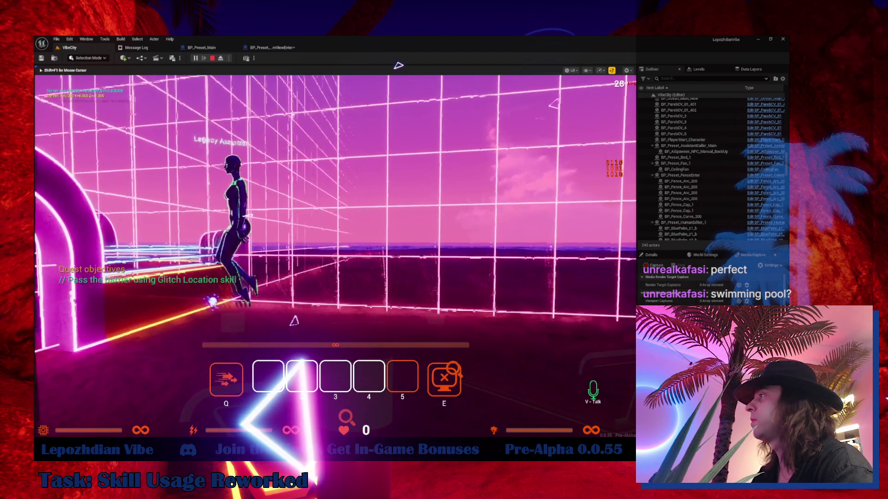
{"action": "key", "text": "w"}
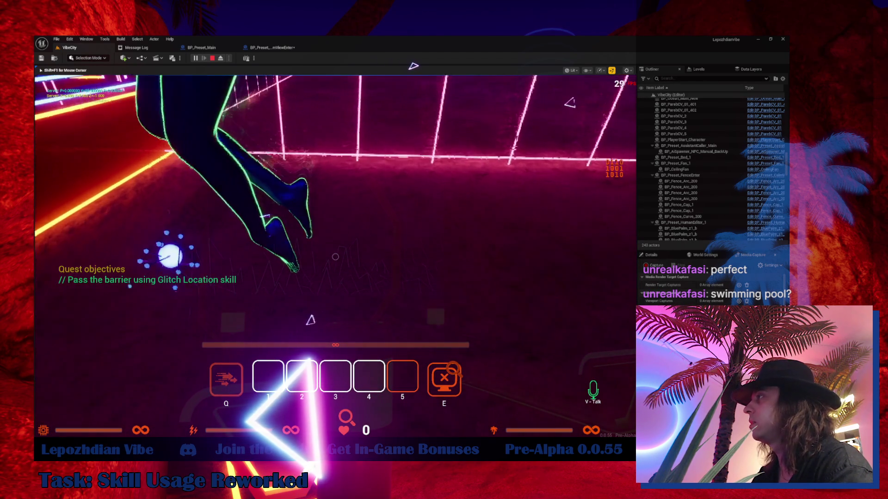
{"action": "key", "text": "s"}
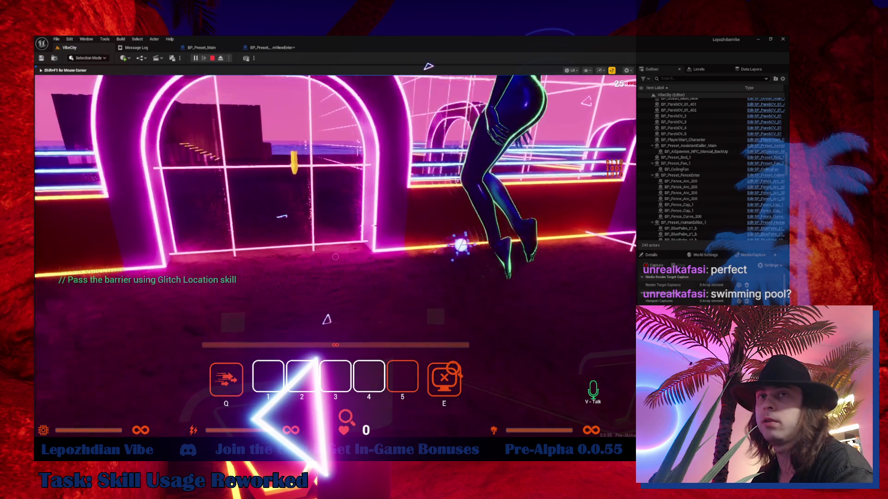
{"action": "key", "text": "w"}
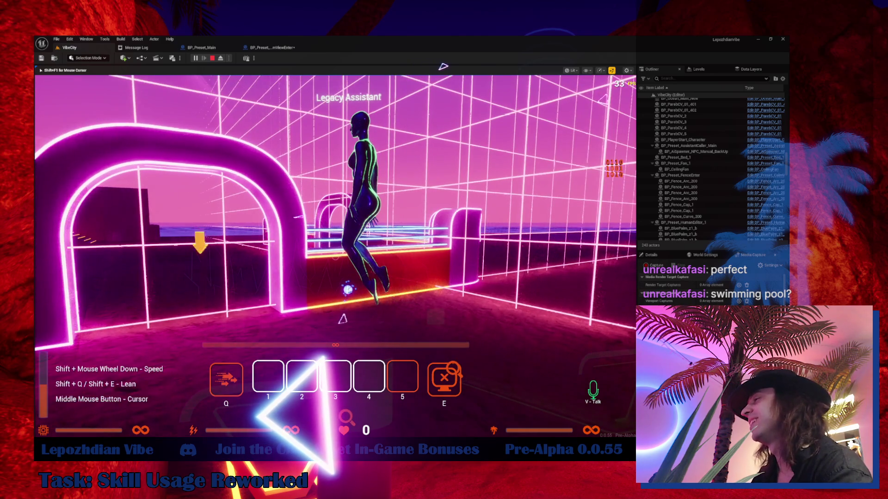
{"action": "key", "text": "alt+Tab"}
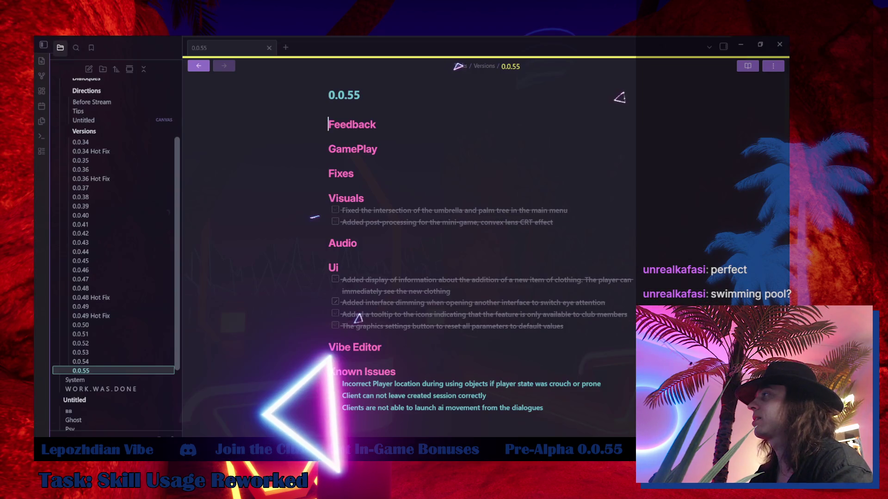
Step: Open WORK.WAS.DONE and start a new checklist item below 'bed customization' under Visuals
{"action": "left_click", "coordinate": [118, 389]}
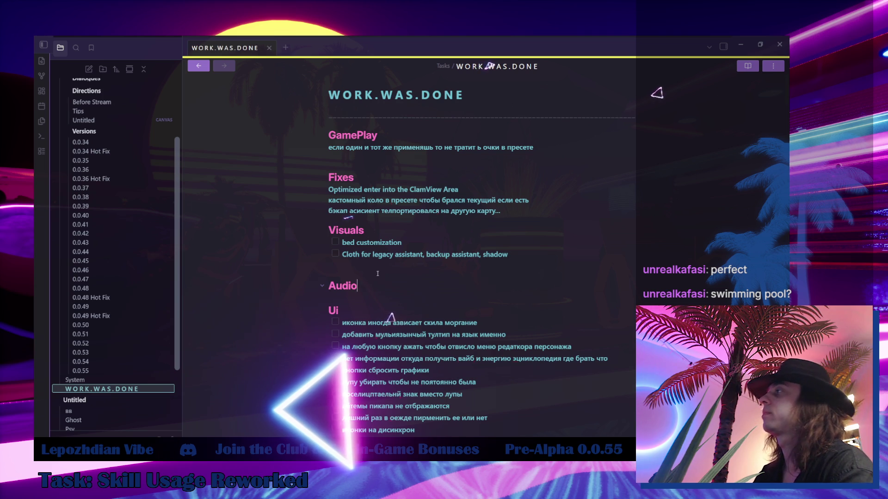
{"action": "left_click", "coordinate": [417, 242]}
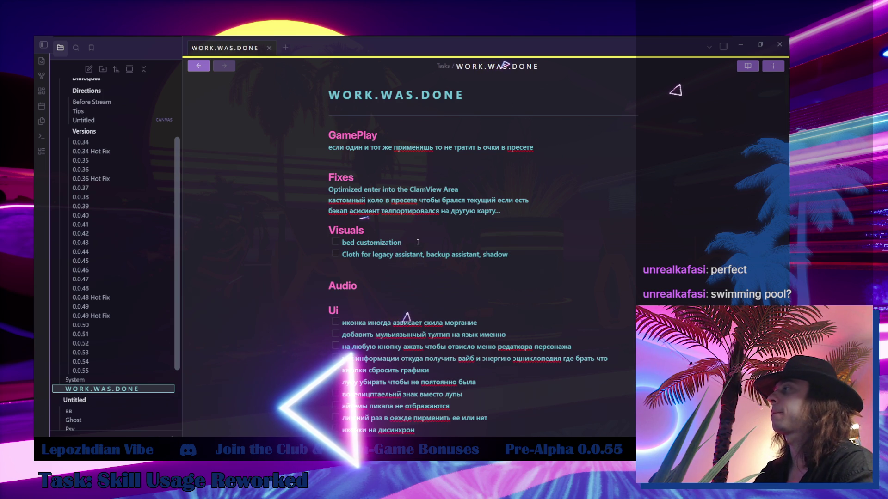
{"action": "key", "text": "Return"}
{"action": "type", "text": "add mire rime to data damp"}
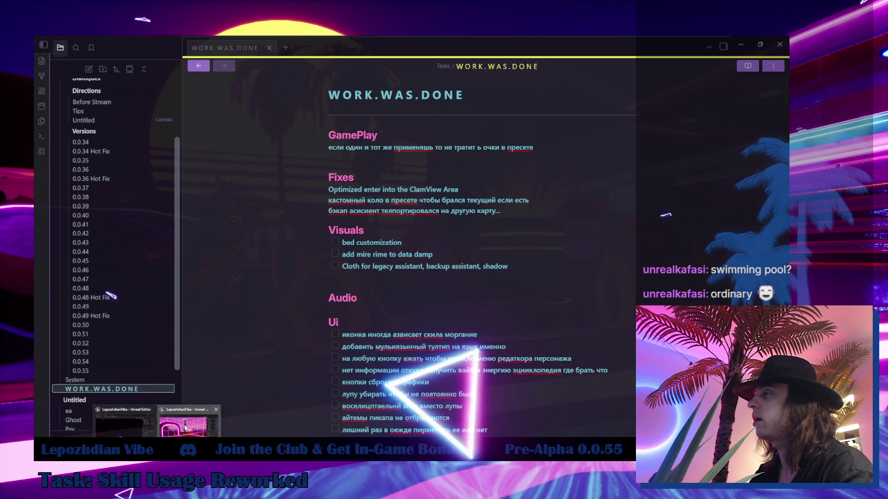
{"action": "key", "text": "alt+Tab"}
{"action": "key", "text": "a"}
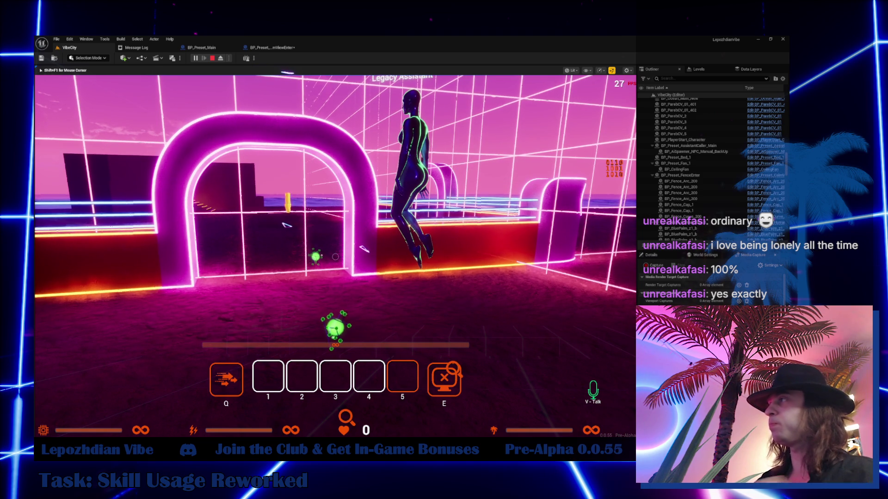
Step: Walk the character through the neon arch toward the Legacy Assistant
{"action": "key", "text": "w"}
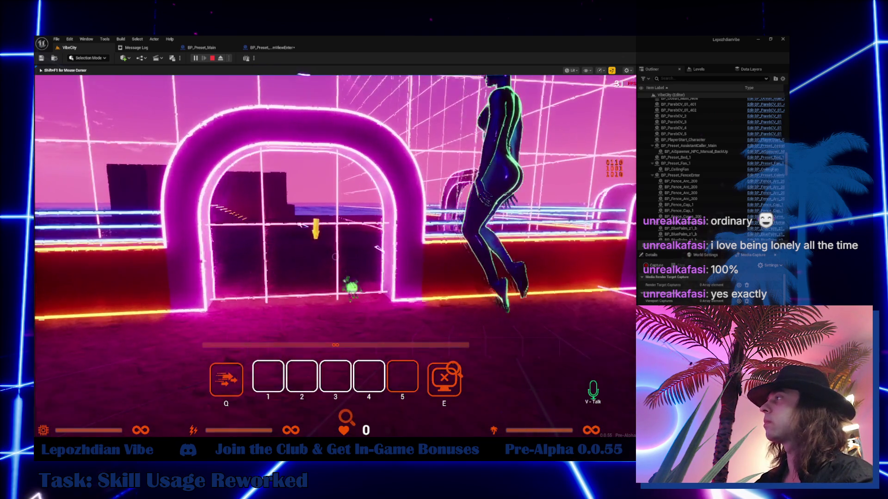
{"action": "key", "text": "w"}
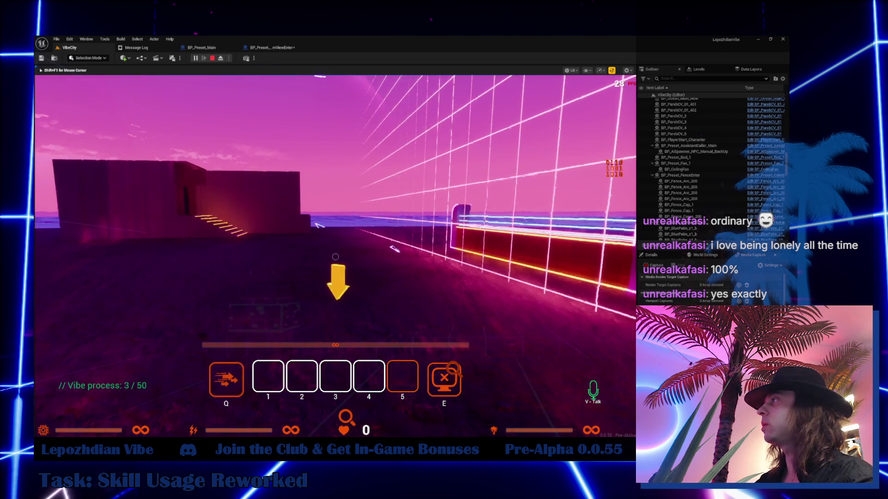
{"action": "key", "text": "w"}
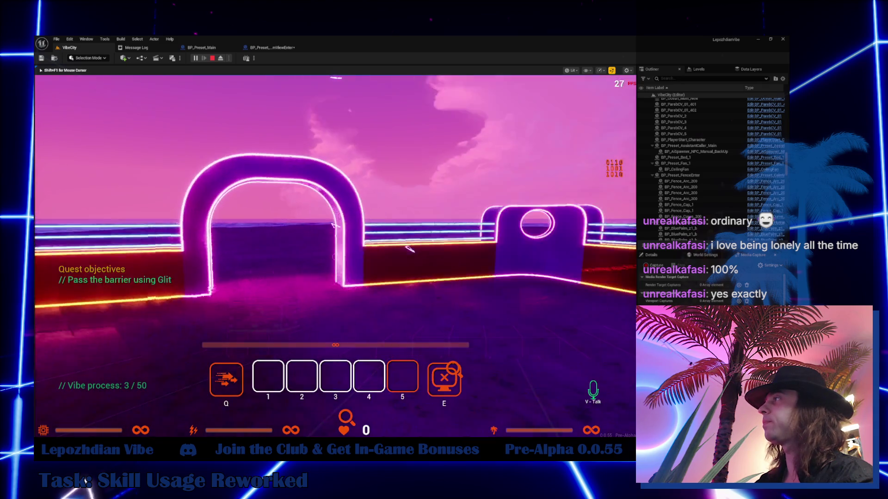
{"action": "key", "text": "w"}
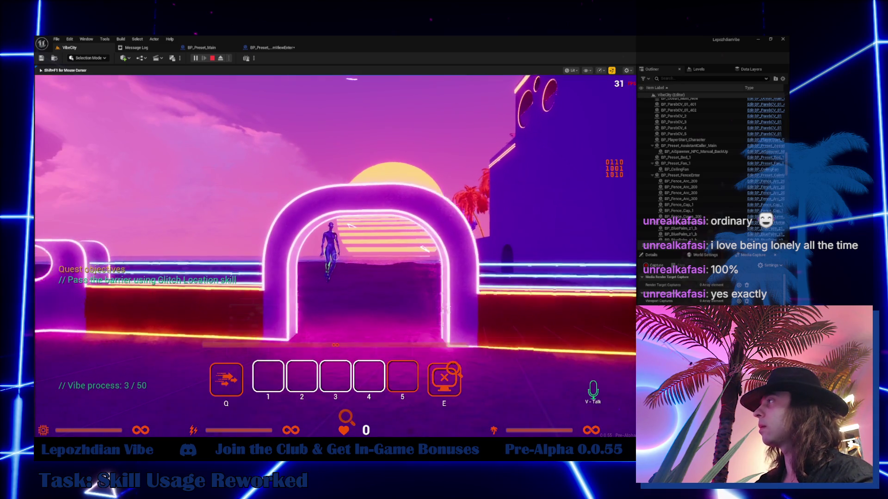
{"action": "key", "text": "w"}
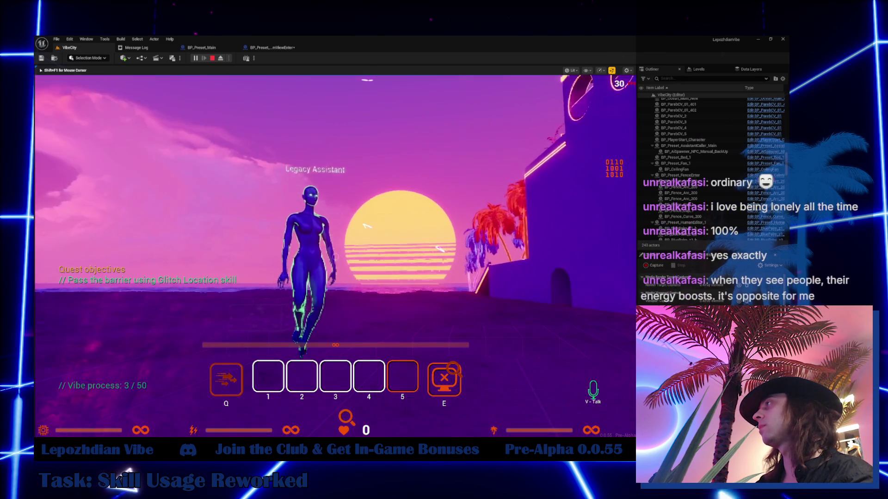
{"action": "key", "text": "w"}
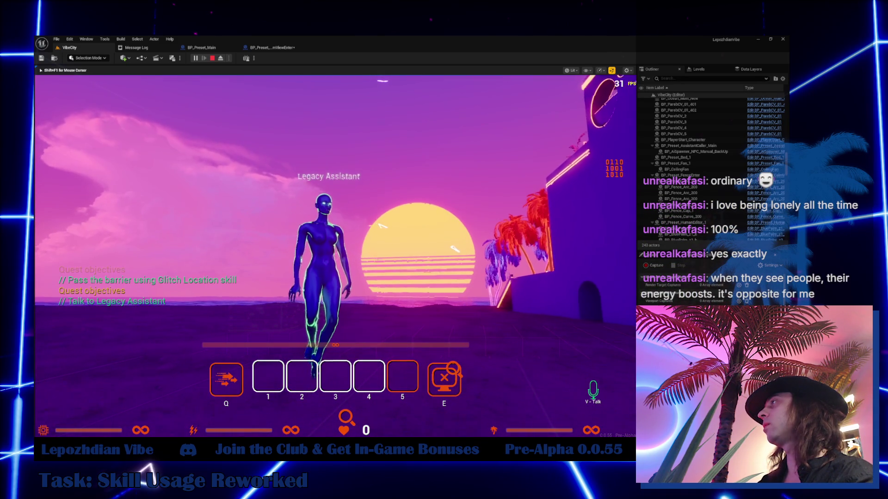
{"action": "key", "text": "s"}
{"action": "key", "text": "w"}
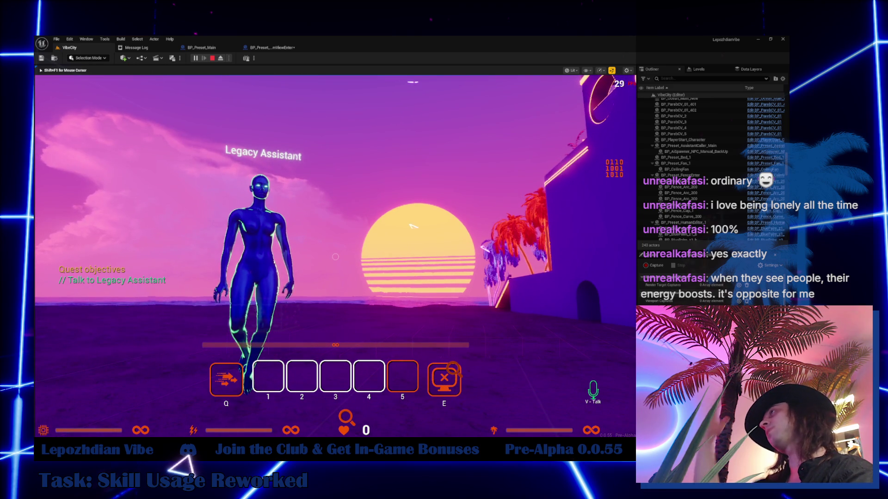
Step: Circle round to the Legacy Assistant's front until the 'F Talk' prompt appears
{"action": "mouse_move", "coordinate": [335, 256]}
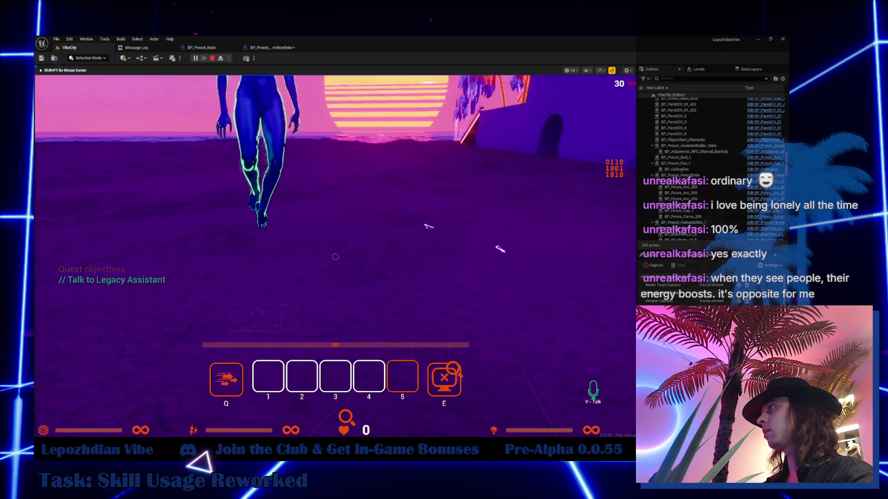
{"action": "key", "text": "w"}
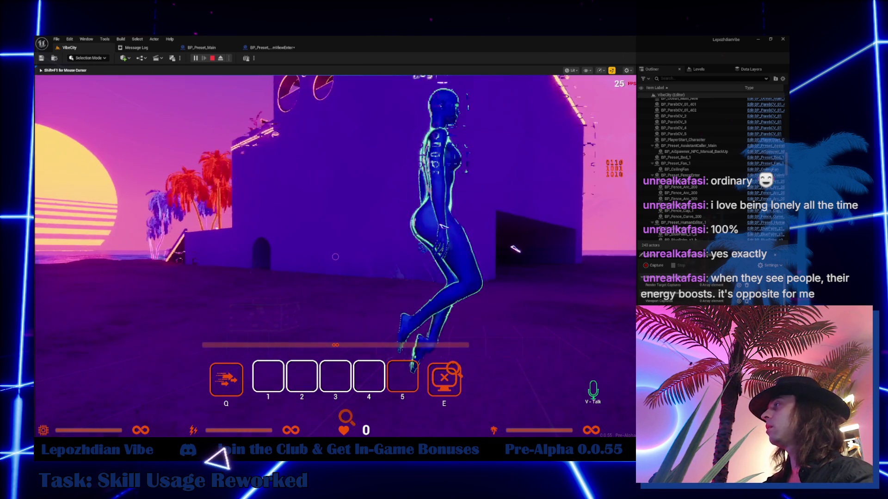
{"action": "key", "text": "w"}
{"action": "key", "text": "d"}
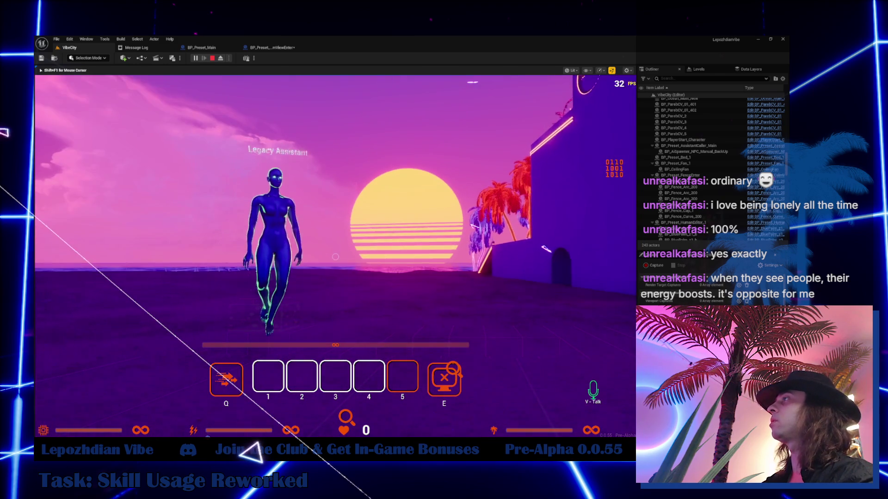
{"action": "key", "text": "w"}
{"action": "key", "text": "w"}
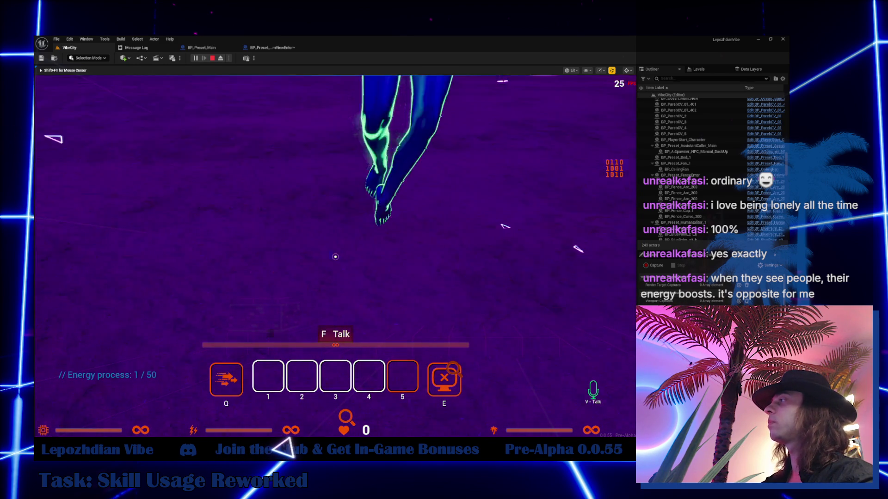
{"action": "key", "text": "s"}
{"action": "key", "text": "s"}
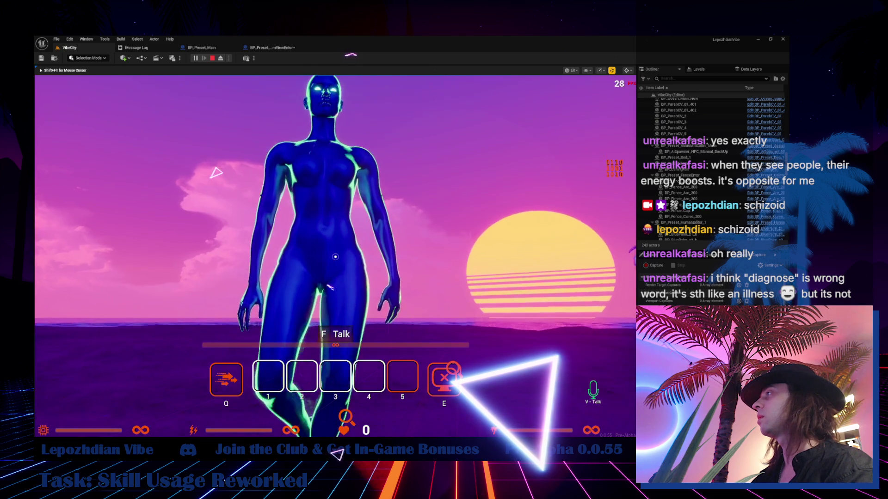
Step: Open the Legacy Assistant dialogue with the F talk key
{"action": "key", "text": "f"}
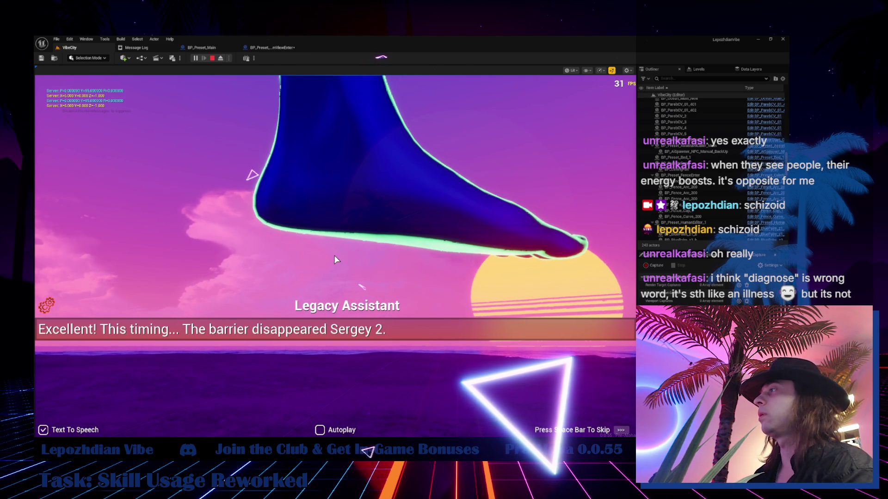
Step: Play through the Legacy Assistant's lines, pick a reply, and resume walking through the arch
{"action": "key", "text": "space"}
{"action": "key", "text": "space"}
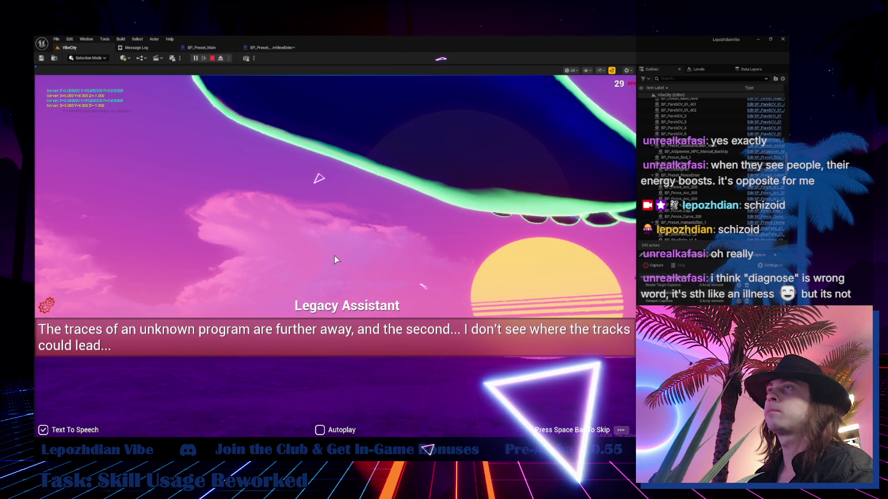
{"action": "key", "text": "space"}
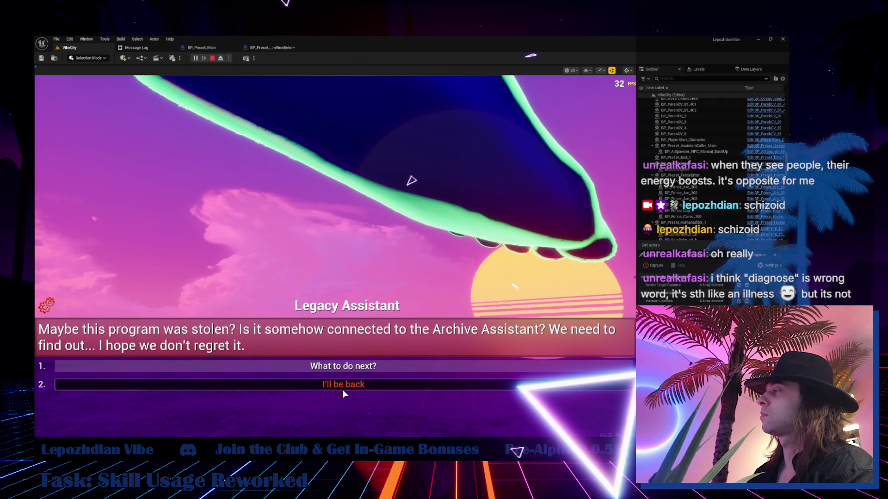
{"action": "left_click", "coordinate": [350, 370]}
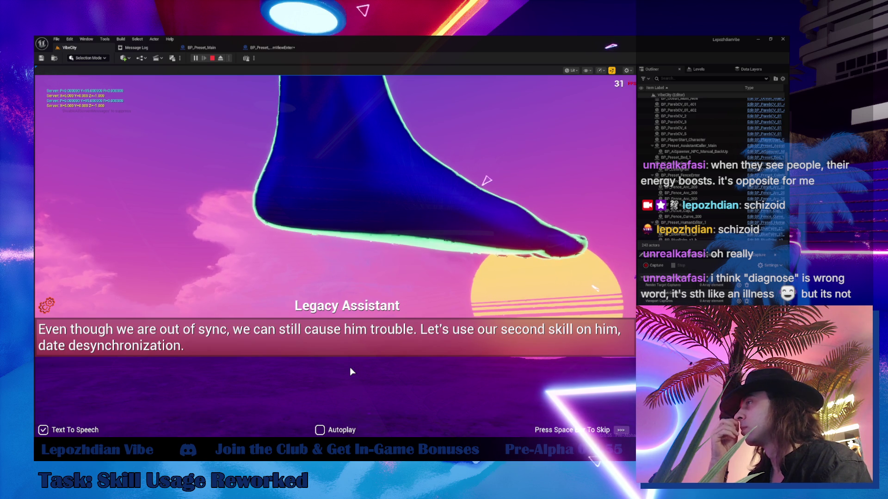
{"action": "key", "text": "space"}
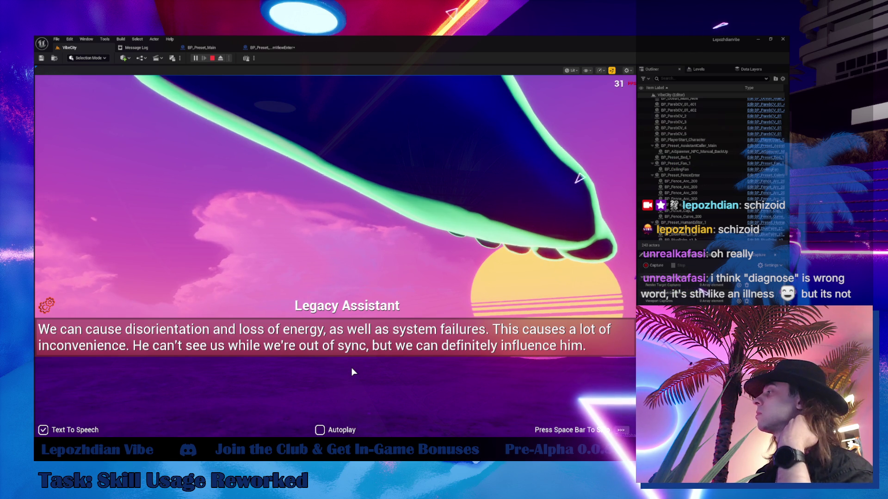
{"action": "key", "text": "space"}
{"action": "key", "text": "w"}
{"action": "key", "text": "w"}
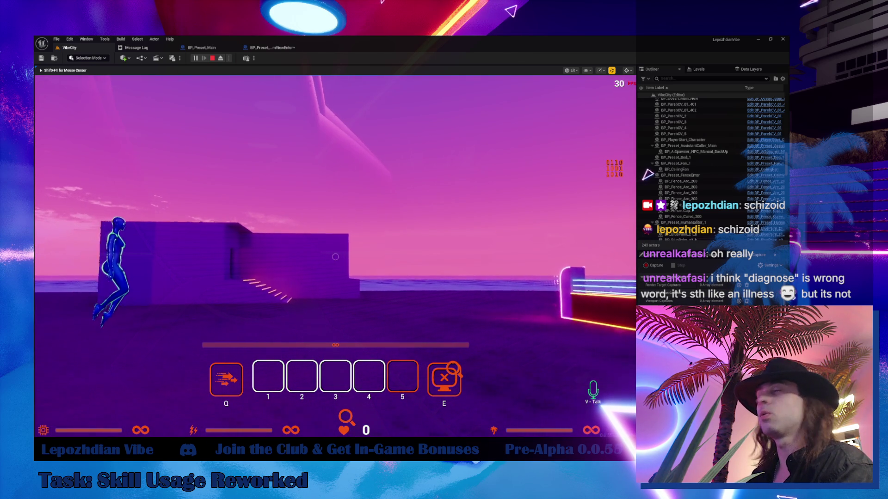
Step: Walk up the stairs and along the beach, casting Desync (E) on the unknown program
{"action": "key", "text": "w"}
{"action": "key", "text": "w"}
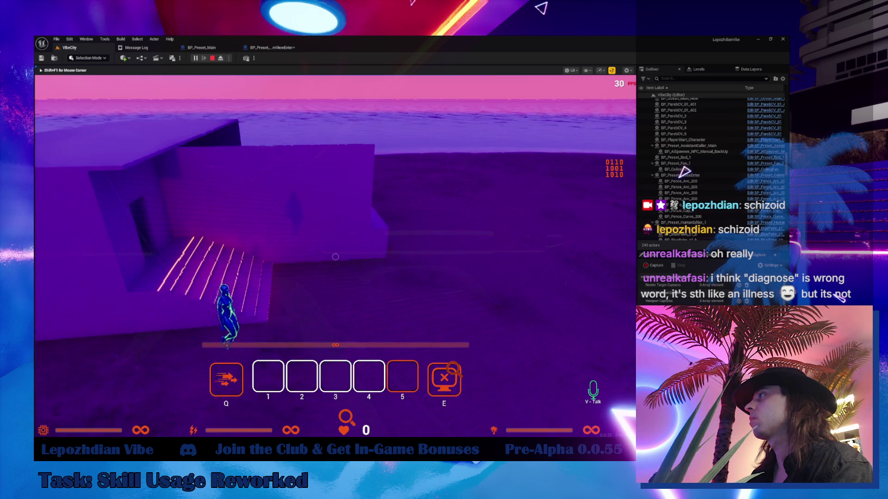
{"action": "key", "text": "w"}
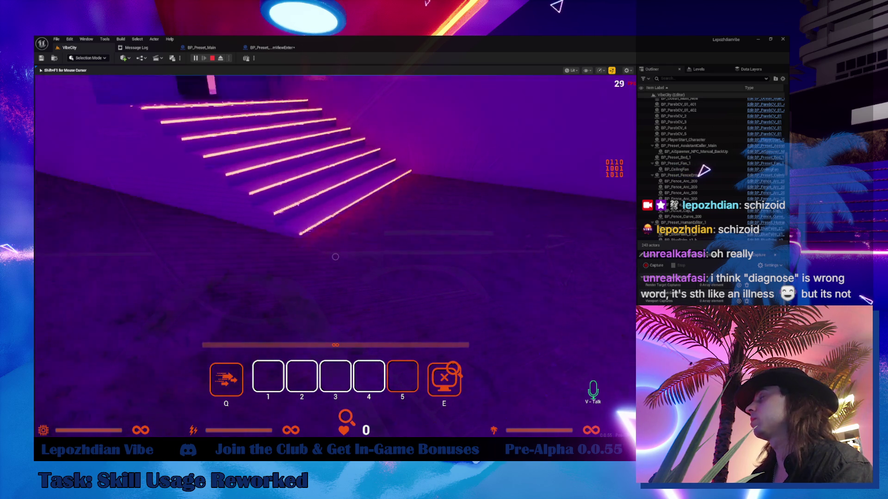
{"action": "key", "text": "w"}
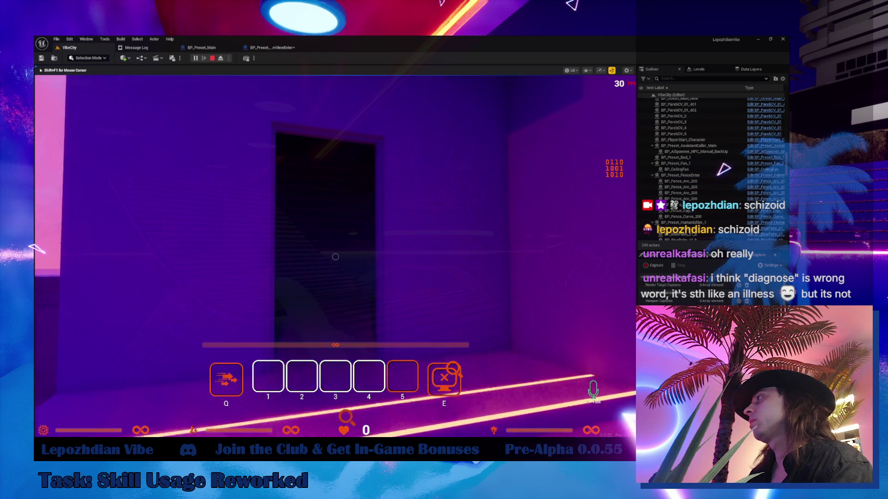
{"action": "key", "text": "w"}
{"action": "key", "text": "w"}
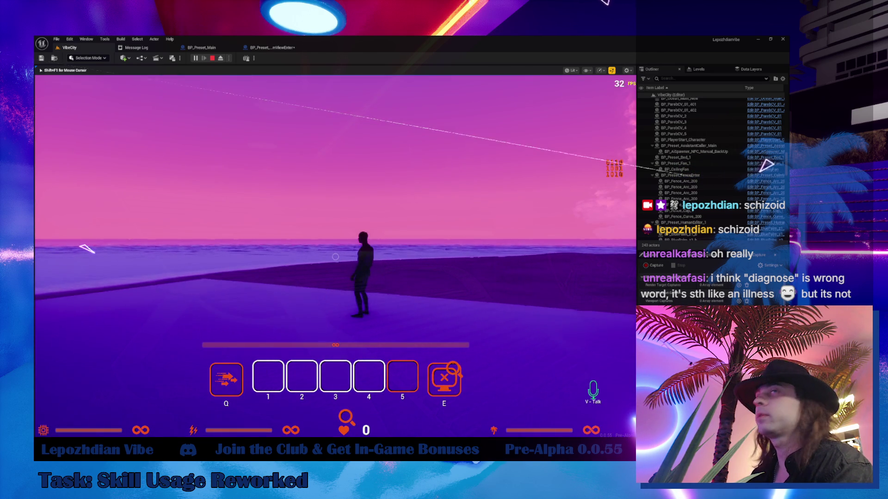
{"action": "key", "text": "w"}
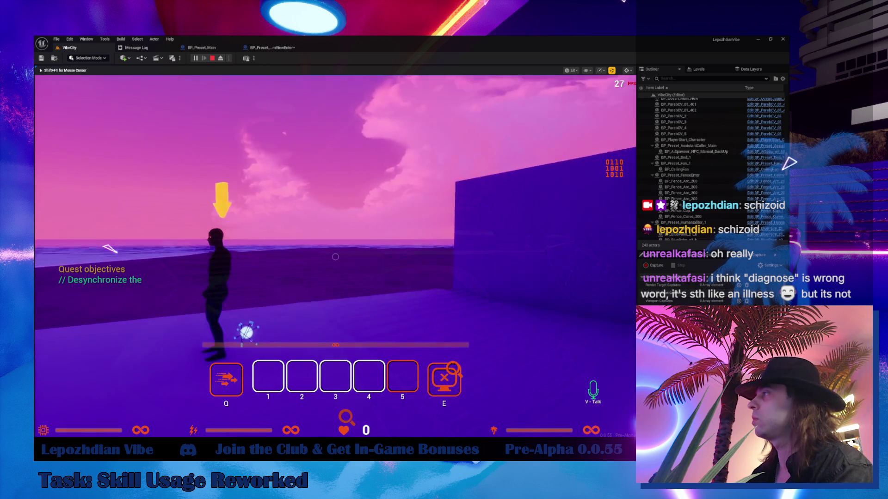
{"action": "key", "text": "w"}
{"action": "key", "text": "e"}
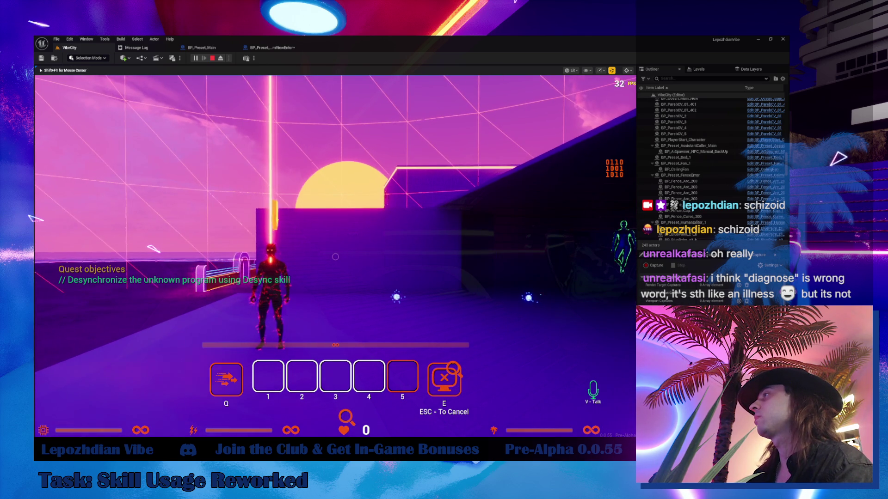
{"action": "key", "text": "a"}
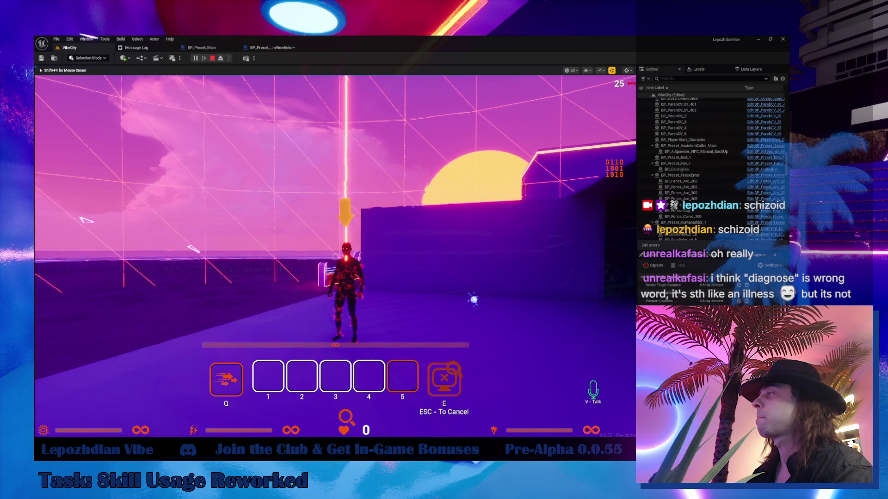
Step: Stop play-testing, review the Blueprint errors in the Message Log, and return to the VibeCity viewport
{"action": "key", "text": "shift+F1"}
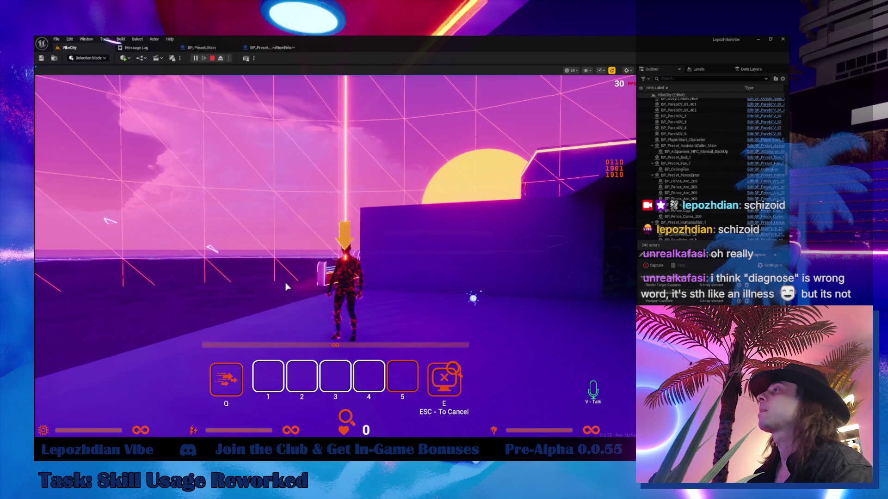
{"action": "left_click", "coordinate": [285, 294]}
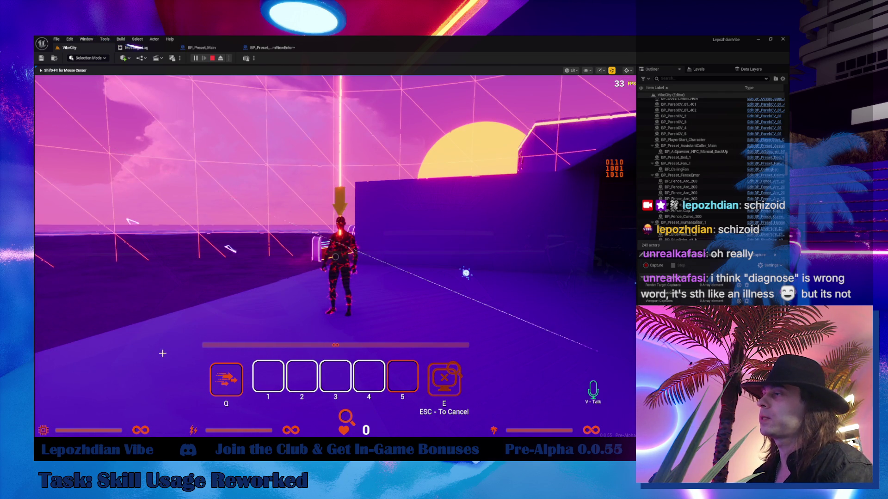
{"action": "left_click", "coordinate": [137, 47]}
{"action": "left_click", "coordinate": [79, 48]}
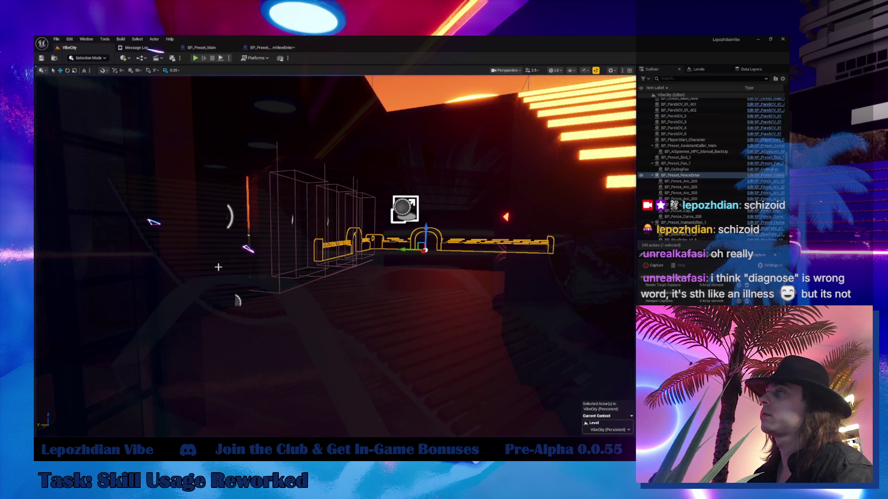
Step: Search All > Content in the Content Browser for 'skill' assets
{"action": "scroll", "coordinate": [92, 403], "scroll_direction": "up", "scroll_amount": 6}
{"action": "left_click", "coordinate": [81, 373]}
{"action": "left_click", "coordinate": [81, 379]}
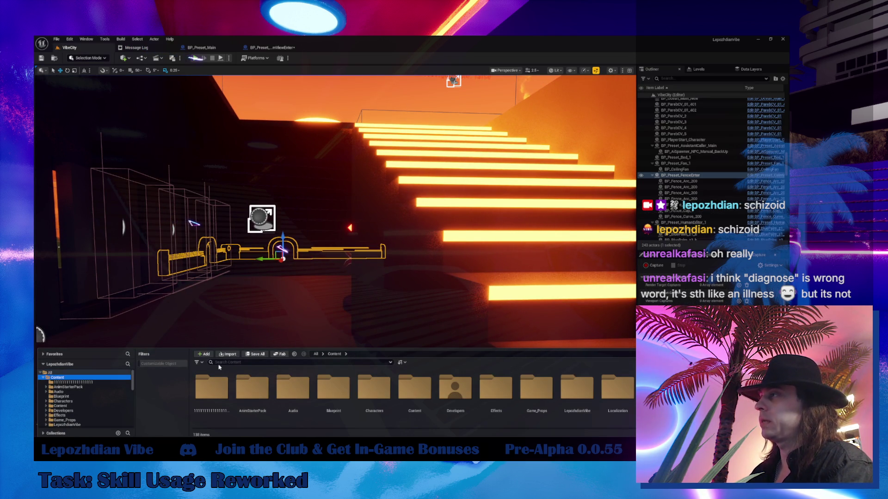
{"action": "left_click", "coordinate": [222, 363]}
{"action": "type", "text": "ышшг"}
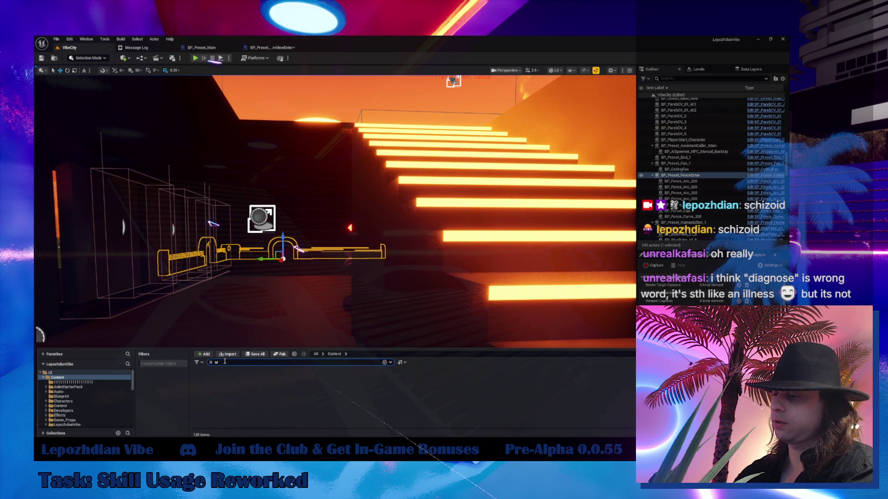
{"action": "key", "text": "BackSpace"}
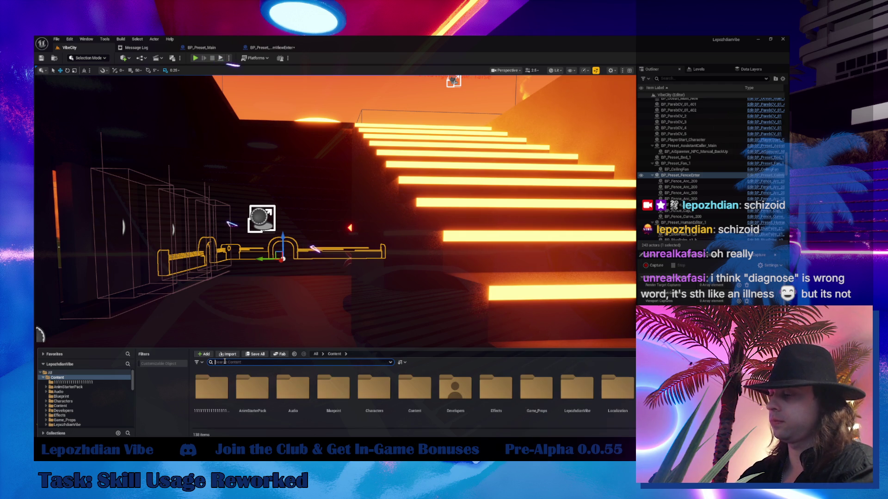
{"action": "type", "text": "skill"}
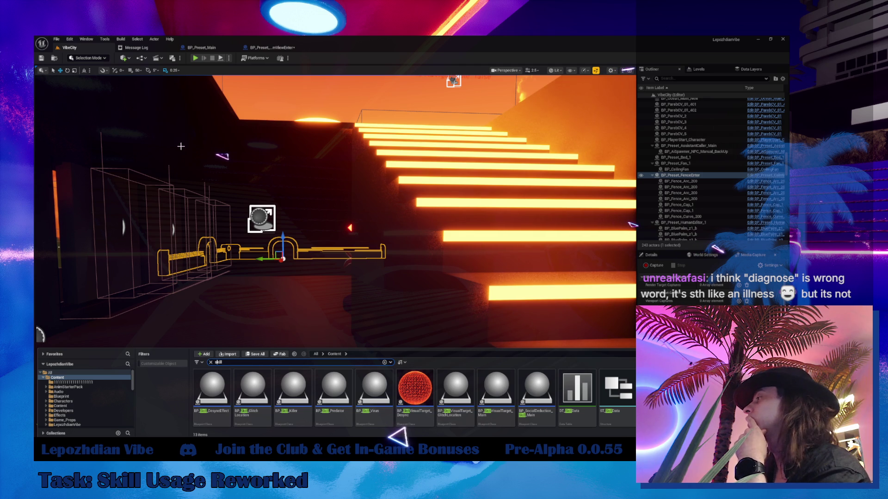
Step: Open the BP_SkillVisualTarget_Desync blueprint from the search results
{"action": "mouse_move", "coordinate": [427, 391]}
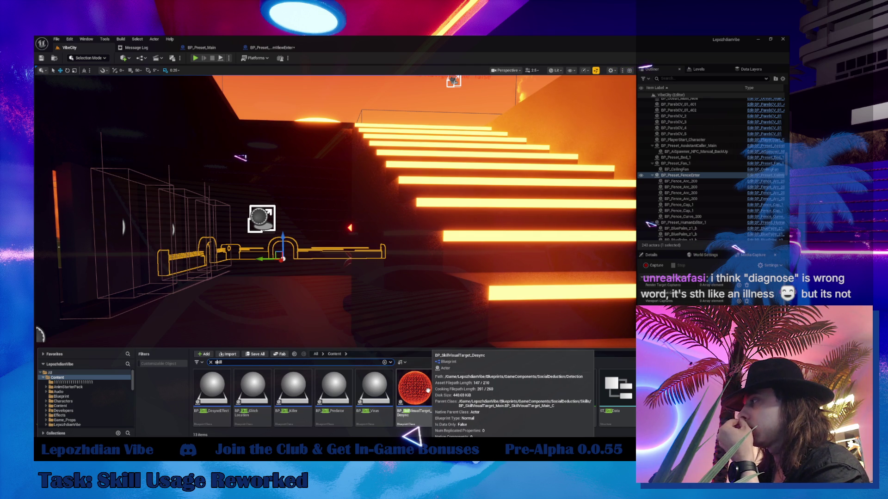
{"action": "mouse_move", "coordinate": [539, 398]}
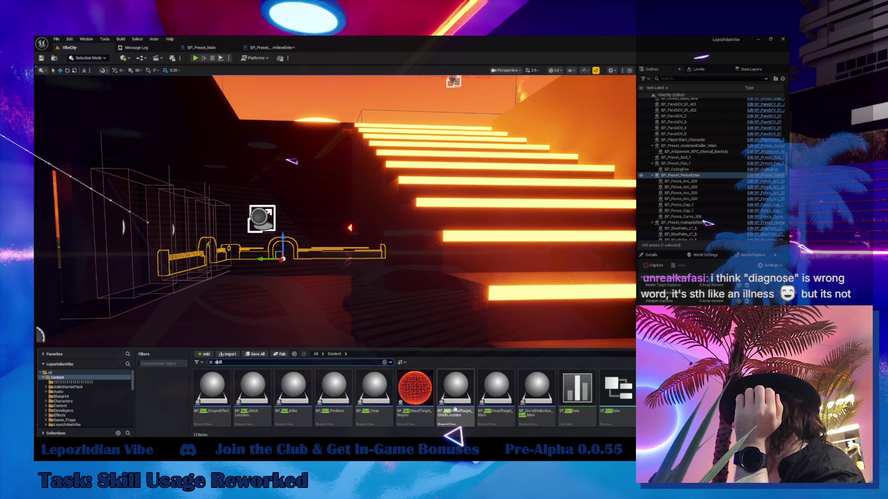
{"action": "left_click", "coordinate": [423, 388]}
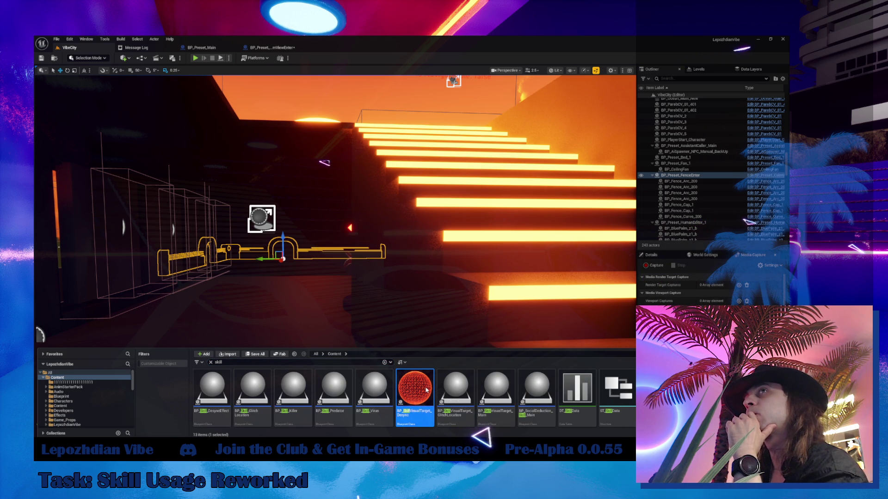
{"action": "double_click", "coordinate": [427, 389]}
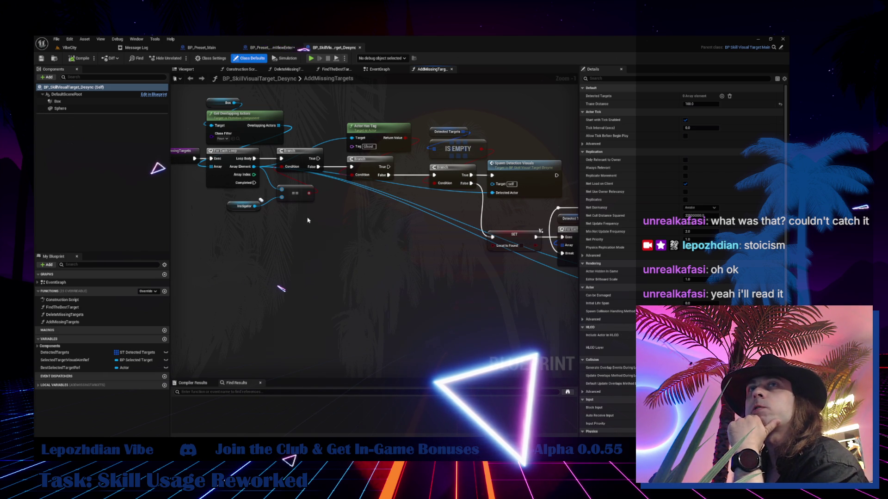
Step: Pan the AddMissingTargets graph, survey the zoomed-out EventGraph, then go back to VibeCity
{"action": "mouse_move", "coordinate": [326, 247]}
{"action": "left_mouse_down"}
{"action": "mouse_move", "coordinate": [215, 261]}
{"action": "mouse_move", "coordinate": [169, 247]}
{"action": "mouse_move", "coordinate": [235, 309]}
{"action": "mouse_move", "coordinate": [301, 323]}
{"action": "mouse_move", "coordinate": [473, 318]}
{"action": "left_mouse_up"}
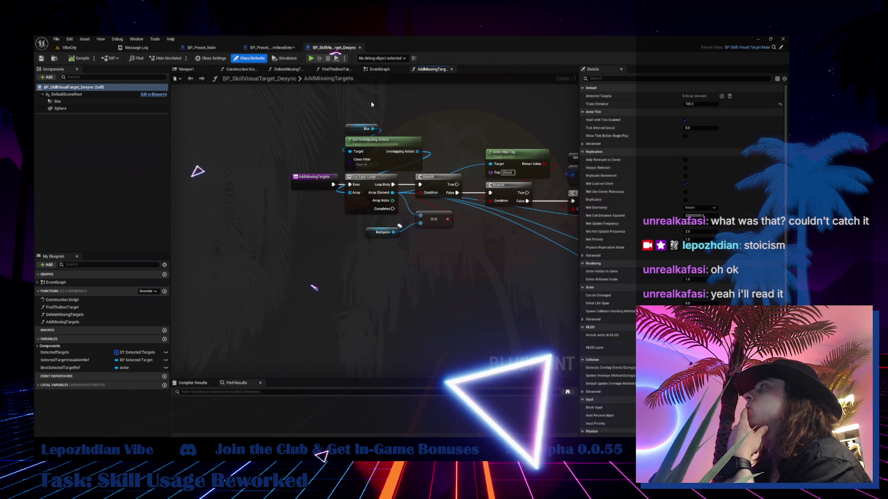
{"action": "left_click", "coordinate": [372, 70]}
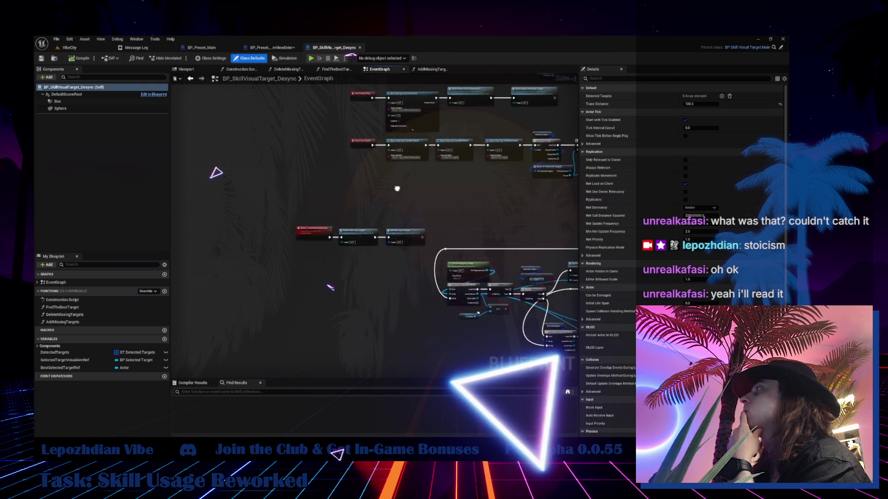
{"action": "mouse_move", "coordinate": [333, 287]}
{"action": "left_mouse_down"}
{"action": "mouse_move", "coordinate": [324, 259]}
{"action": "mouse_move", "coordinate": [285, 217]}
{"action": "left_mouse_up"}
{"action": "scroll", "coordinate": [285, 217], "scroll_direction": "down", "scroll_amount": 3}
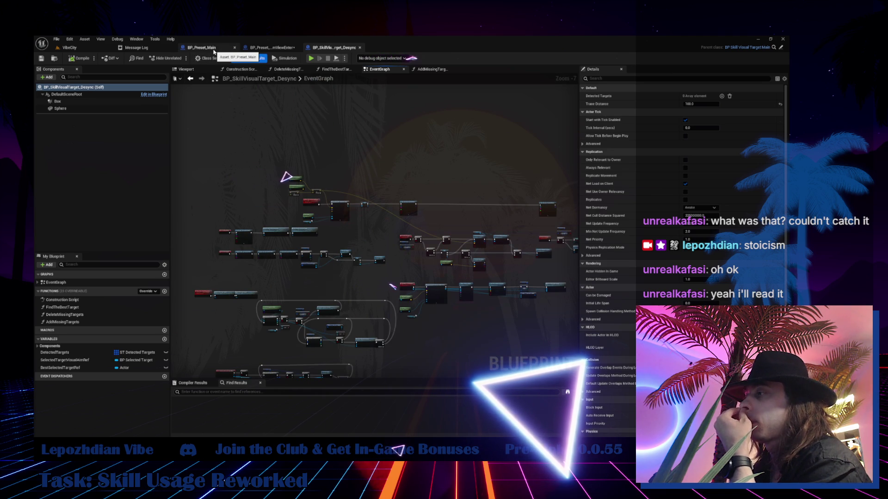
{"action": "left_click", "coordinate": [68, 47]}
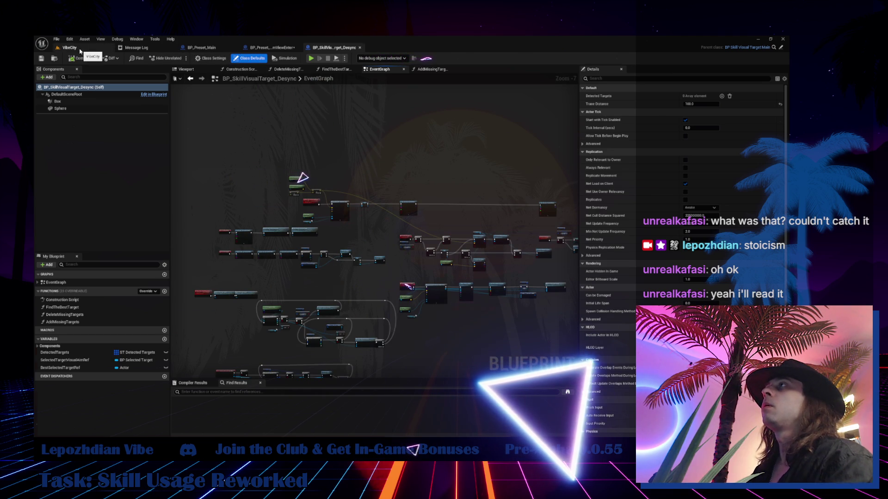
Step: Find BP_Character_Player_Main in the Content Drawer and open it
{"action": "key", "text": "ctrl+space"}
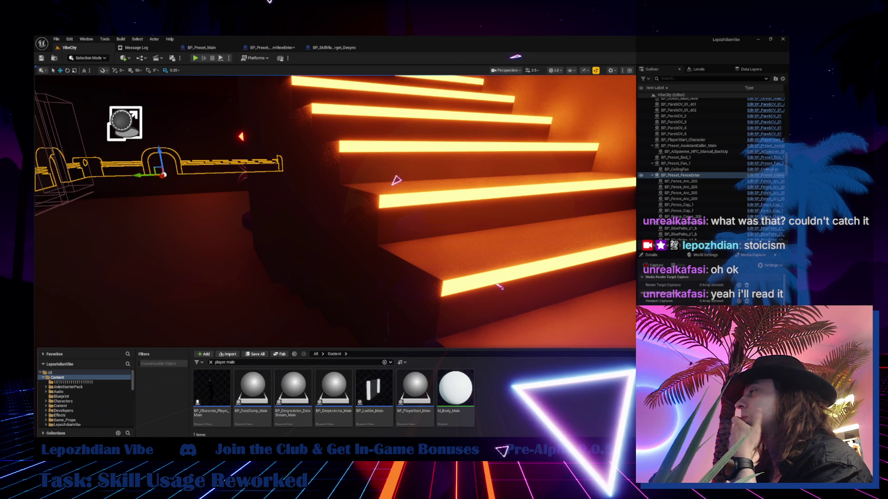
{"action": "left_click", "coordinate": [200, 384]}
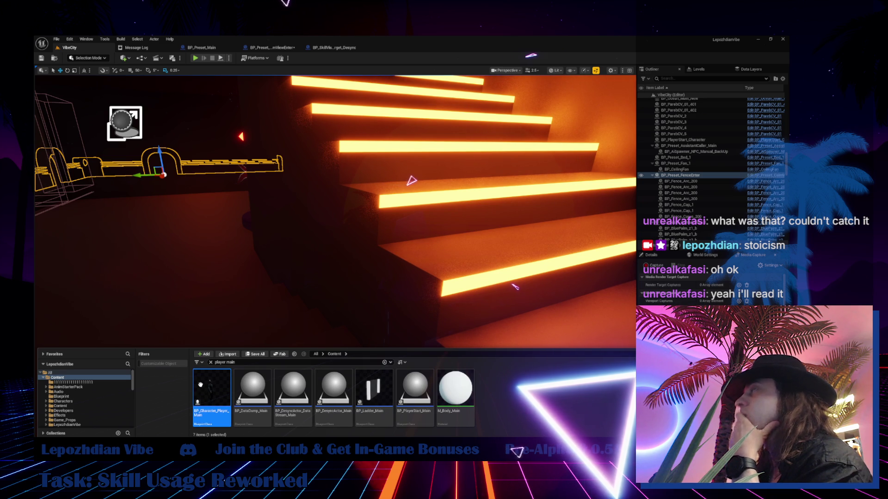
{"action": "double_click", "coordinate": [200, 384]}
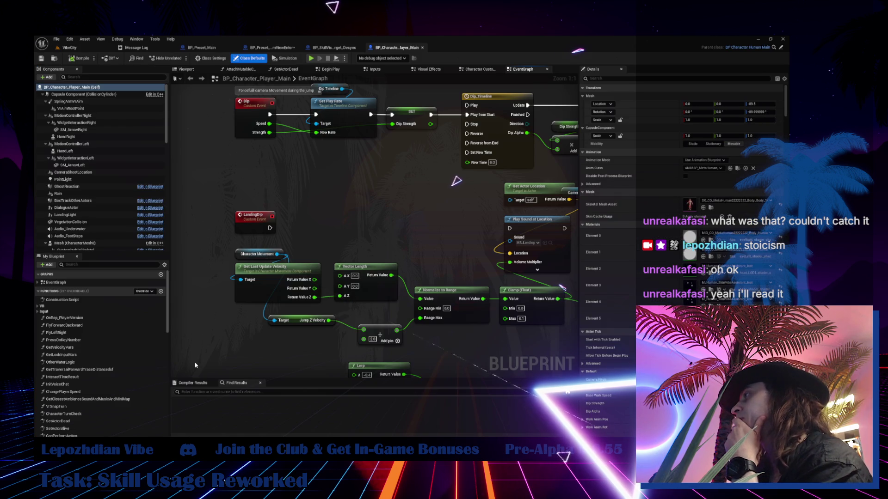
Step: Zoom out the EventGraph and filter My Blueprint members by 'input'
{"action": "scroll", "coordinate": [346, 239], "scroll_direction": "down", "scroll_amount": 1}
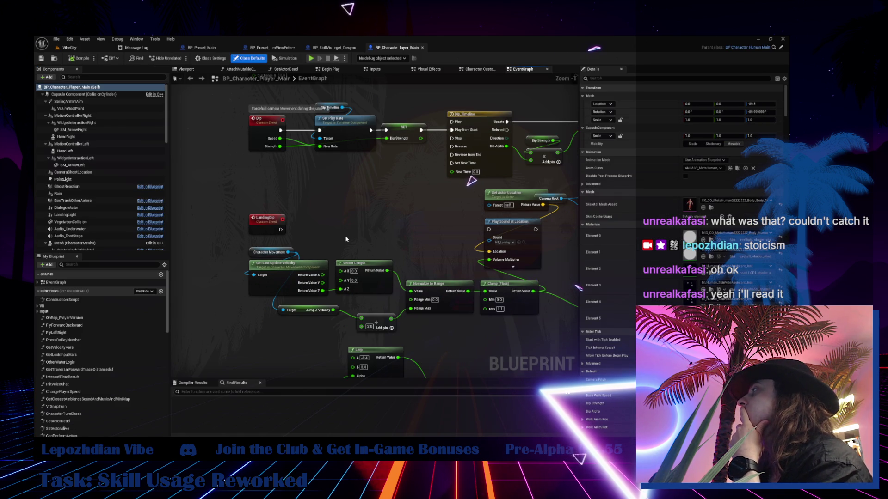
{"action": "scroll", "coordinate": [346, 239], "scroll_direction": "down", "scroll_amount": 5}
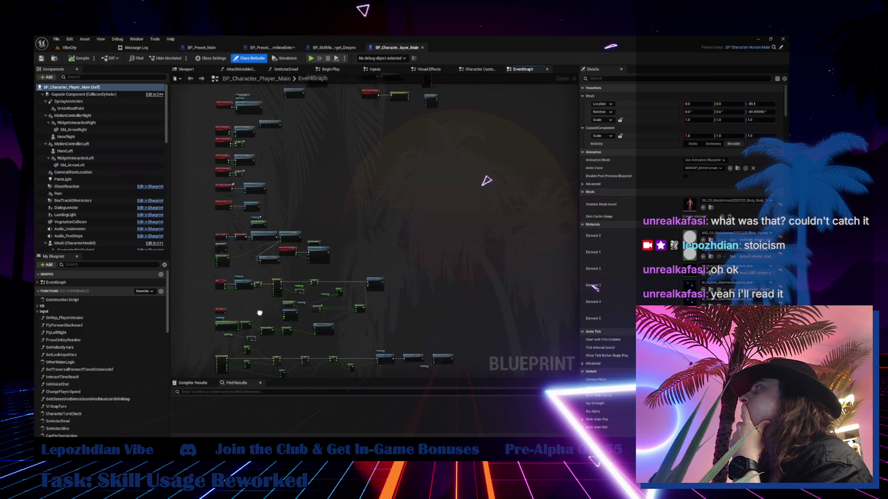
{"action": "left_click_drag", "start_coordinate": [260, 313], "coordinate": [224, 371]}
{"action": "left_click", "coordinate": [95, 265]}
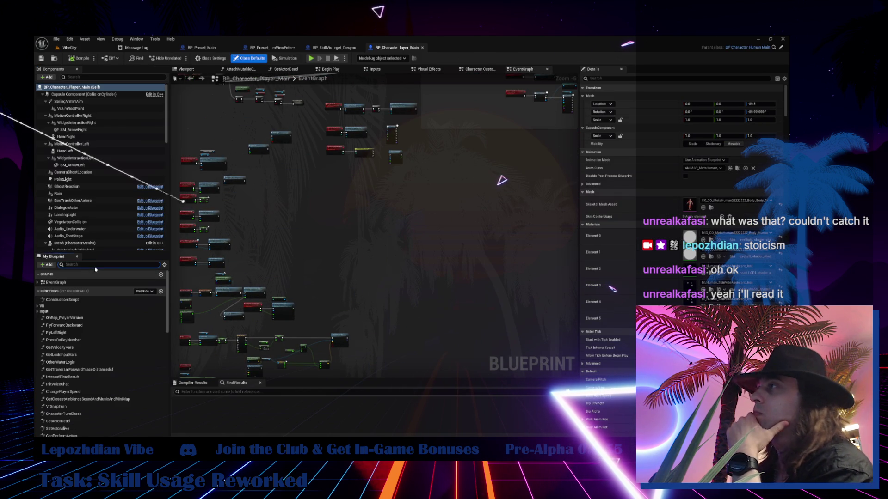
{"action": "type", "text": "in"}
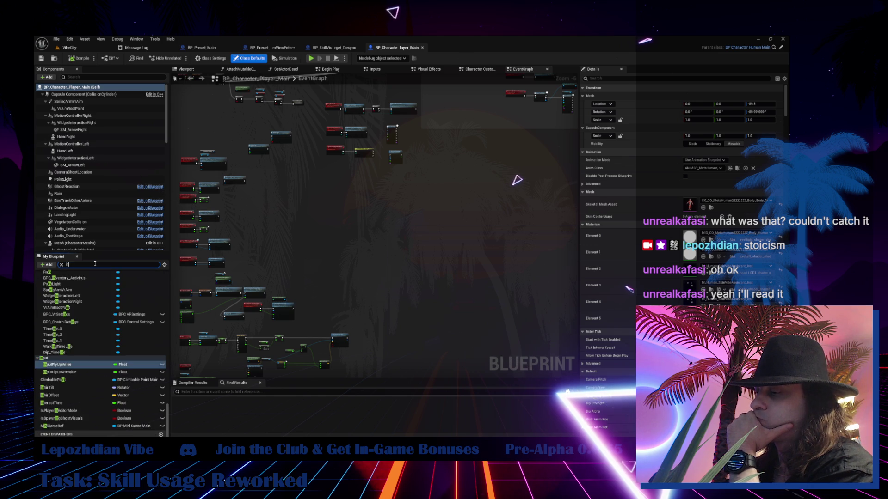
{"action": "type", "text": "put"}
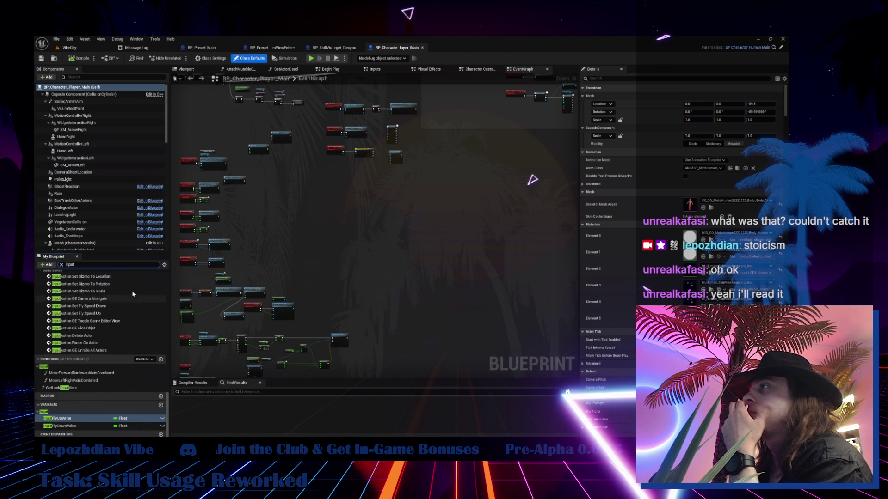
Step: Narrow the filter to 'skill', leaving InputAction Use Skill Main and Use Skill Alternative
{"action": "scroll", "coordinate": [92, 292], "scroll_direction": "up", "scroll_amount": 5}
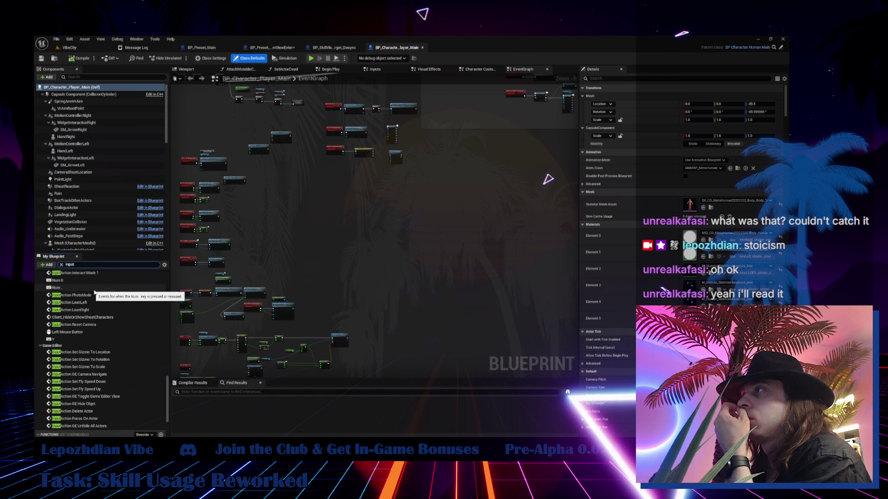
{"action": "scroll", "coordinate": [104, 329], "scroll_direction": "up", "scroll_amount": 2}
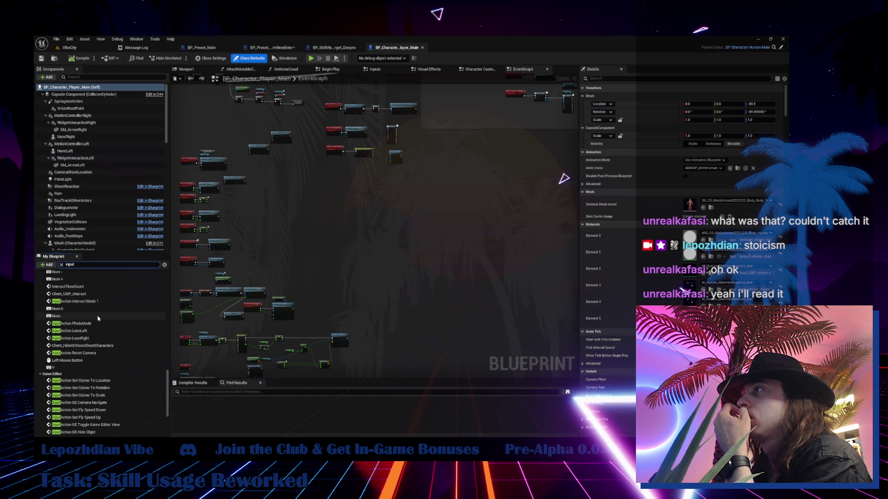
{"action": "scroll", "coordinate": [99, 321], "scroll_direction": "up", "scroll_amount": 4}
{"action": "scroll", "coordinate": [98, 317], "scroll_direction": "up", "scroll_amount": 2}
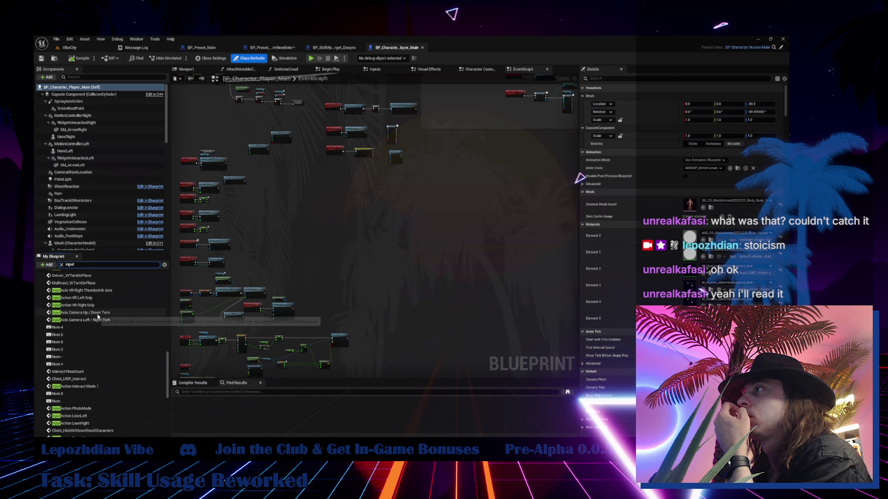
{"action": "scroll", "coordinate": [98, 317], "scroll_direction": "up", "scroll_amount": 3}
{"action": "scroll", "coordinate": [98, 317], "scroll_direction": "up", "scroll_amount": 6}
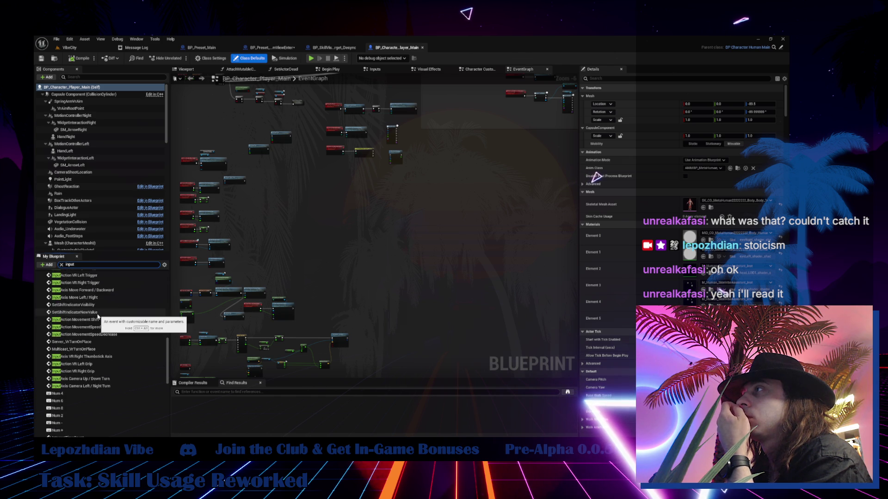
{"action": "scroll", "coordinate": [98, 317], "scroll_direction": "up", "scroll_amount": 5}
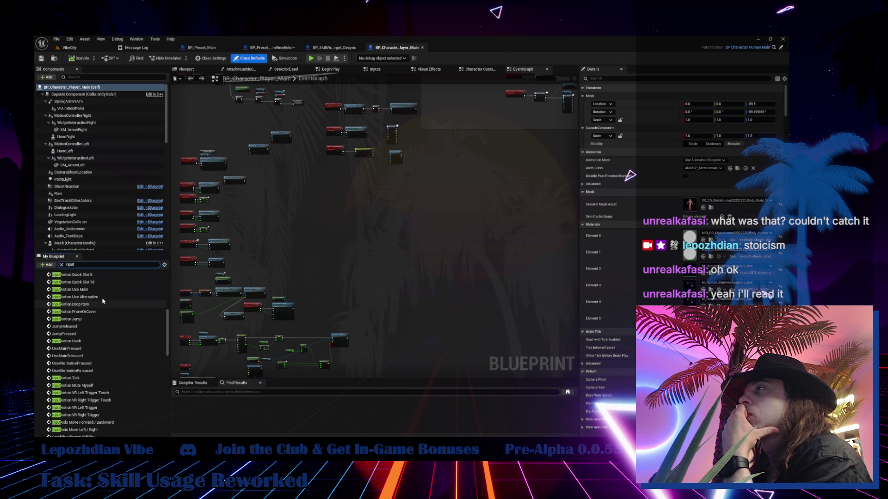
{"action": "scroll", "coordinate": [103, 300], "scroll_direction": "up", "scroll_amount": 5}
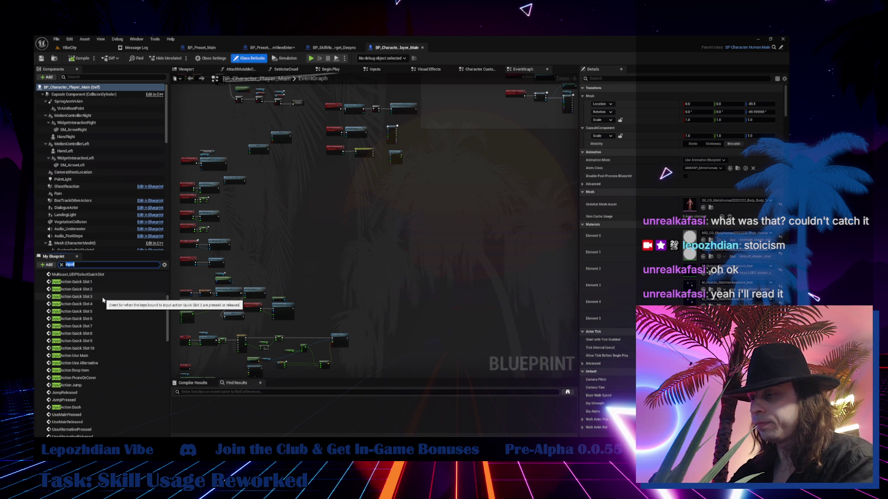
{"action": "type", "text": "skill"}
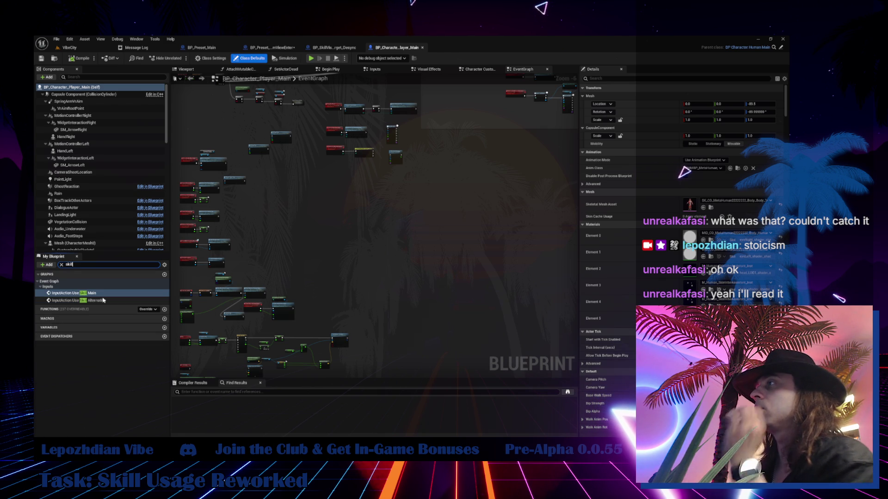
Step: Extend the Social Deduction Skills comment box upward around the Use Skill Main event
{"action": "left_click", "coordinate": [98, 294]}
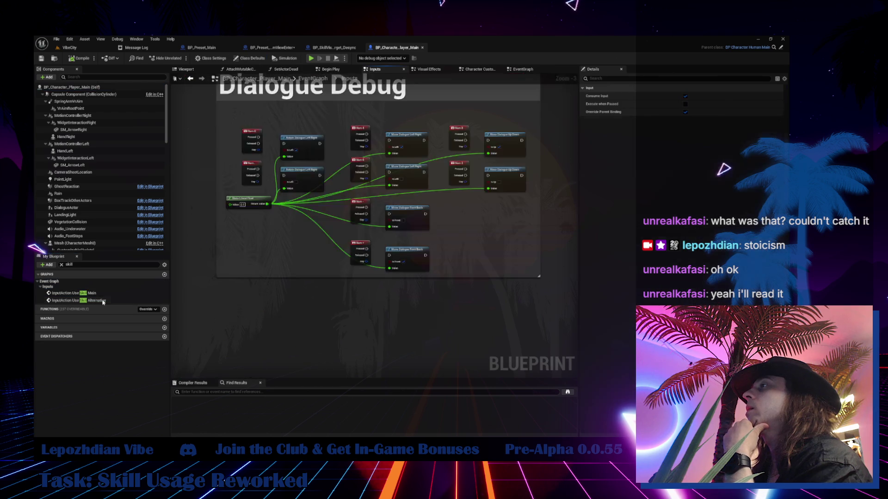
{"action": "left_click_drag", "start_coordinate": [414, 249], "coordinate": [246, 230]}
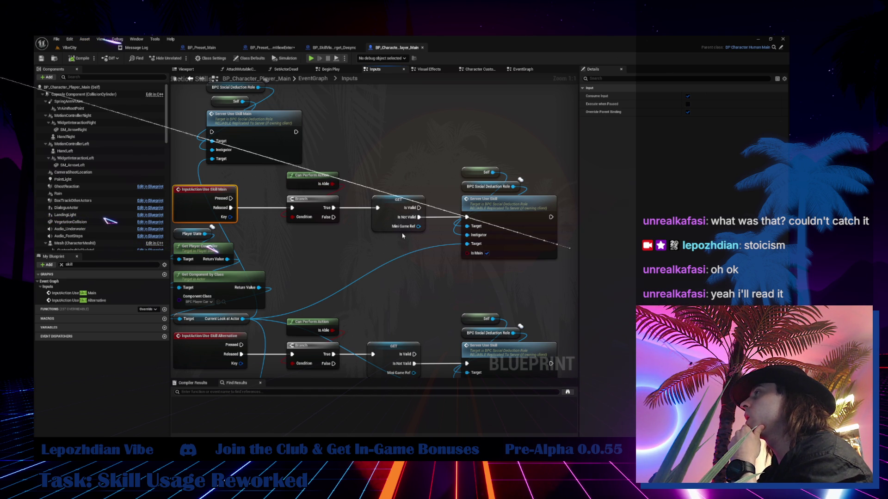
{"action": "left_click_drag", "start_coordinate": [320, 153], "coordinate": [371, 207]}
{"action": "left_click_drag", "start_coordinate": [356, 129], "coordinate": [356, 88]}
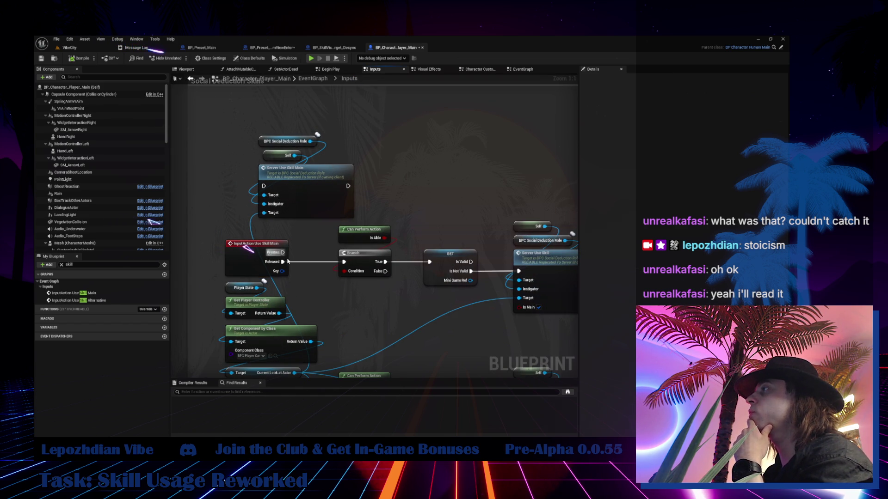
Step: Delete the three leftover Server Use Skill Alternative nodes
{"action": "scroll", "coordinate": [310, 276], "scroll_direction": "down", "scroll_amount": 3}
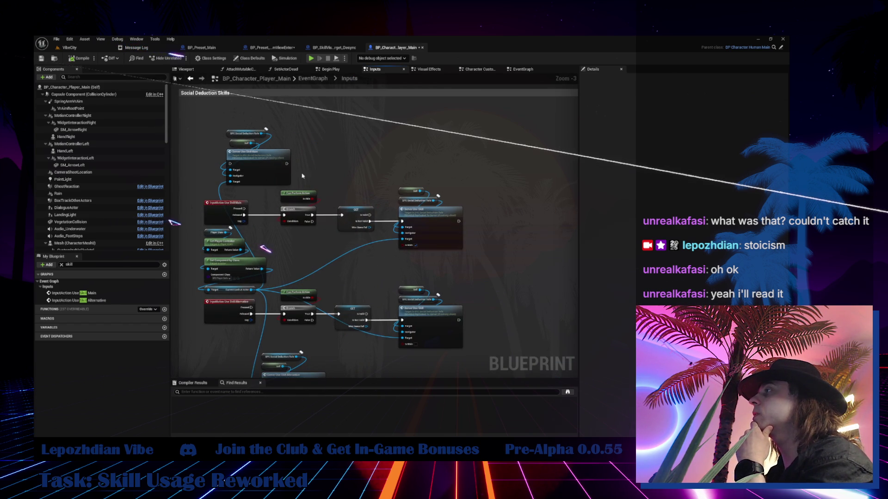
{"action": "left_click_drag", "start_coordinate": [310, 277], "coordinate": [320, 172]}
{"action": "scroll", "coordinate": [312, 282], "scroll_direction": "up", "scroll_amount": 2}
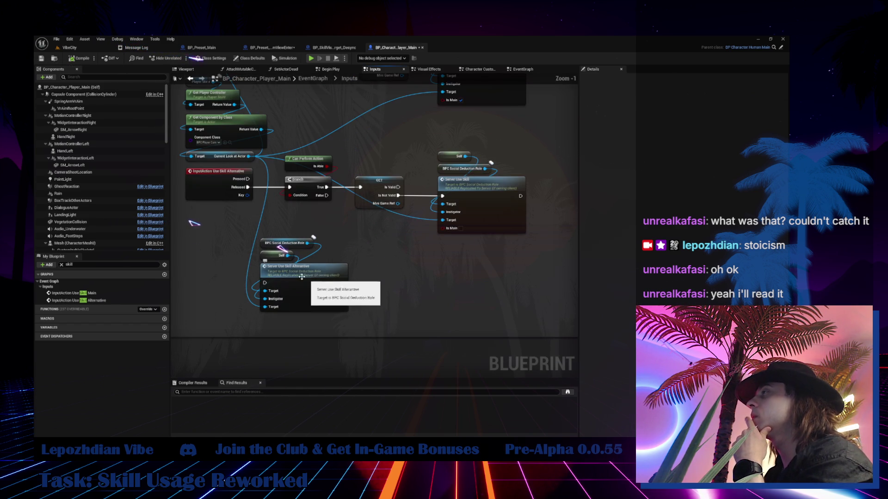
{"action": "mouse_move", "coordinate": [251, 227]}
{"action": "left_mouse_down"}
{"action": "mouse_move", "coordinate": [321, 293]}
{"action": "mouse_move", "coordinate": [284, 93]}
{"action": "mouse_move", "coordinate": [284, 184]}
{"action": "left_mouse_up"}
{"action": "key", "text": "Delete"}
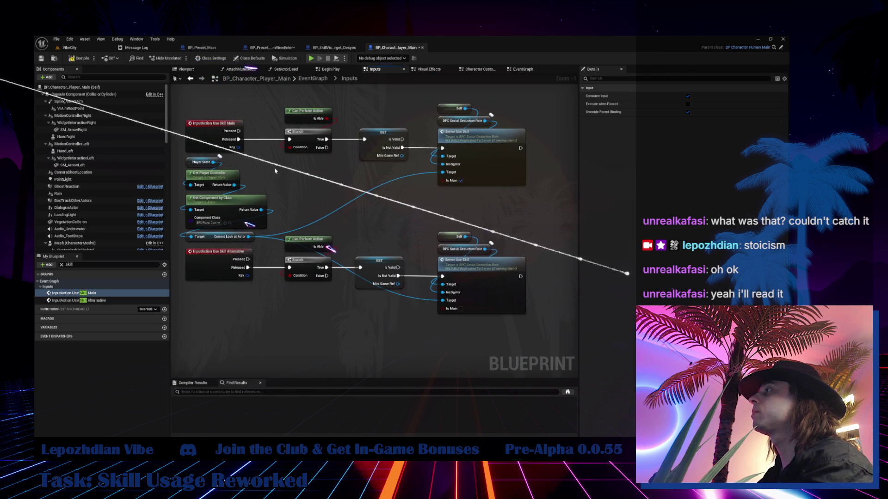
Step: Move the Use Skill Alternative input chain further down to space it out
{"action": "mouse_move", "coordinate": [231, 309]}
{"action": "left_mouse_down"}
{"action": "mouse_move", "coordinate": [268, 273]}
{"action": "mouse_move", "coordinate": [529, 228]}
{"action": "left_mouse_up"}
{"action": "mouse_move", "coordinate": [231, 277]}
{"action": "left_mouse_down"}
{"action": "mouse_move", "coordinate": [229, 342]}
{"action": "mouse_move", "coordinate": [209, 285]}
{"action": "left_mouse_up"}
{"action": "left_click_drag", "start_coordinate": [286, 225], "coordinate": [304, 278]}
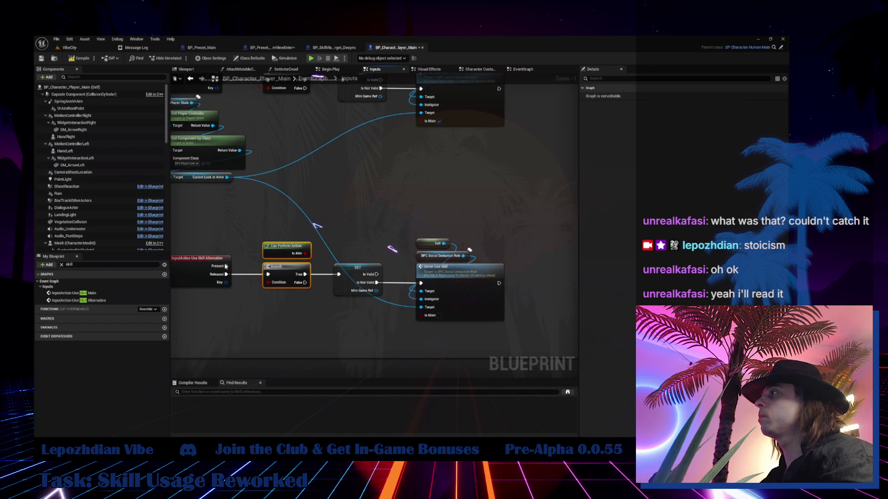
Step: Add a Branch driven by Alternative's Pressed, with a duplicated GET on its True output
{"action": "key", "text": "ctrl+v"}
{"action": "left_click_drag", "start_coordinate": [226, 266], "coordinate": [277, 221]}
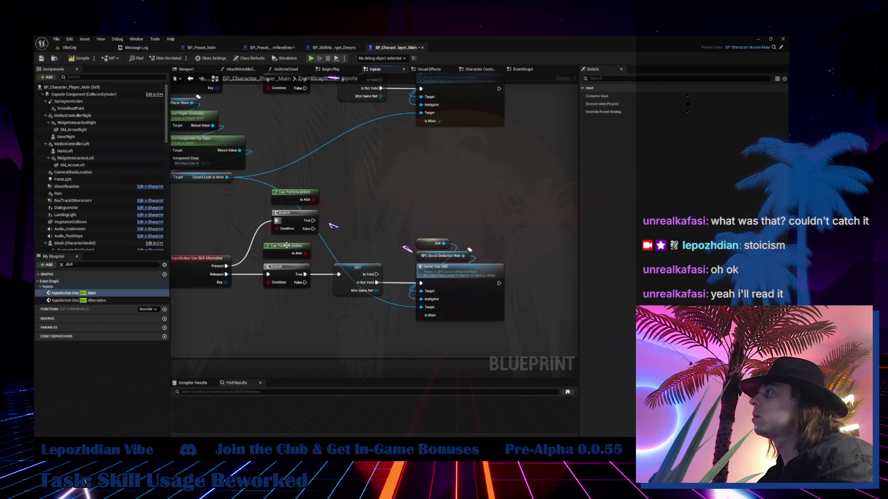
{"action": "left_click", "coordinate": [296, 192]}
{"action": "key", "text": "Delete"}
{"action": "left_click_drag", "start_coordinate": [294, 215], "coordinate": [286, 218]}
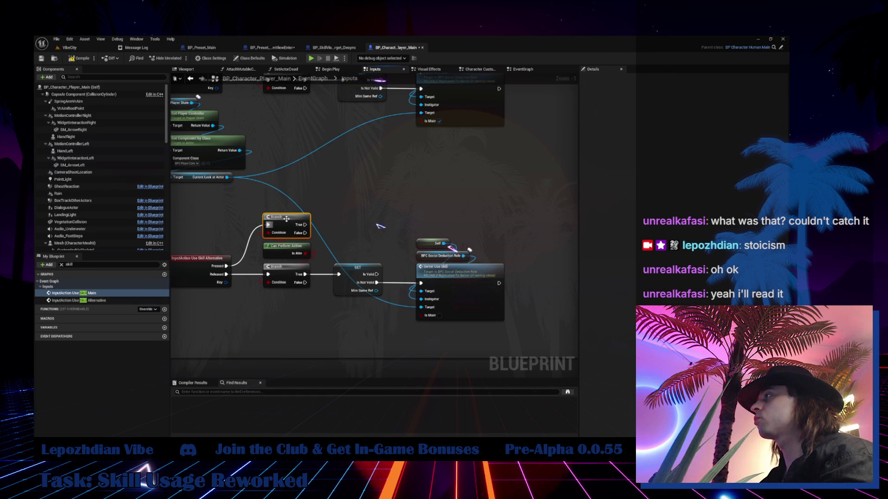
{"action": "left_click", "coordinate": [358, 271]}
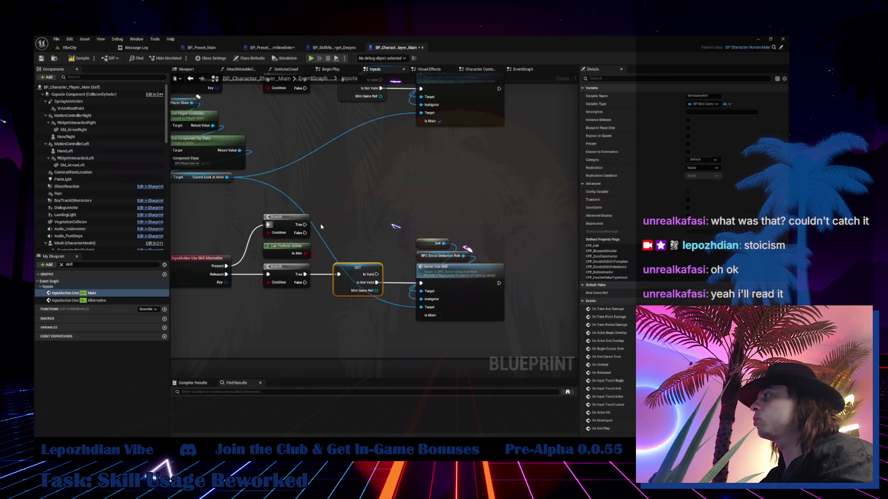
{"action": "key", "text": "ctrl+d"}
{"action": "mouse_move", "coordinate": [304, 225]}
{"action": "left_mouse_down"}
{"action": "mouse_move", "coordinate": [343, 212]}
{"action": "mouse_move", "coordinate": [360, 225]}
{"action": "left_mouse_up"}
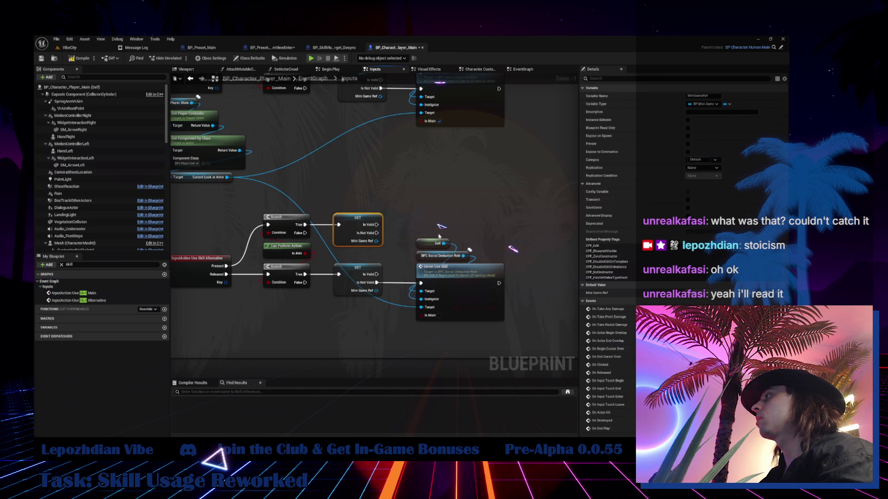
Step: Paste a second Server Use Skill node and connect Self to its Instigator
{"action": "left_click", "coordinate": [437, 267]}
{"action": "left_click_drag", "start_coordinate": [437, 268], "coordinate": [370, 286]}
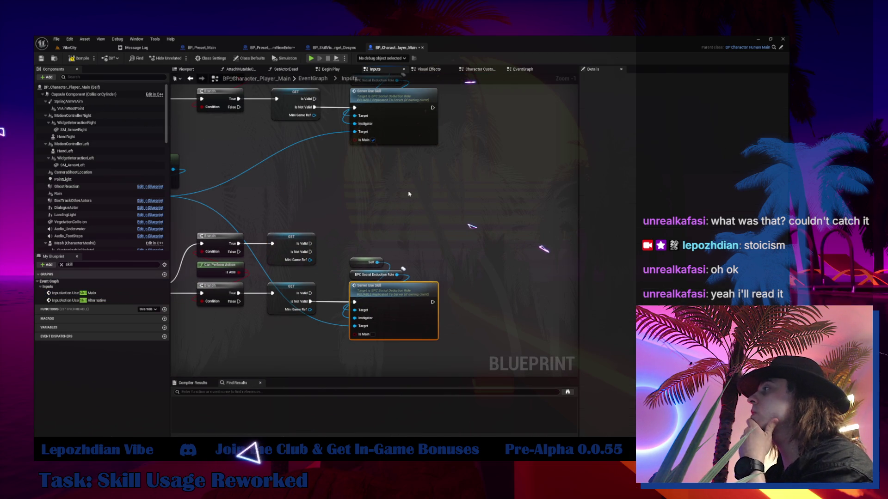
{"action": "key", "text": "ctrl+c"}
{"action": "key", "text": "ctrl+v"}
{"action": "mouse_move", "coordinate": [402, 269]}
{"action": "left_mouse_down"}
{"action": "mouse_move", "coordinate": [419, 247]}
{"action": "mouse_move", "coordinate": [456, 264]}
{"action": "mouse_move", "coordinate": [460, 250]}
{"action": "mouse_move", "coordinate": [354, 310]}
{"action": "left_mouse_up"}
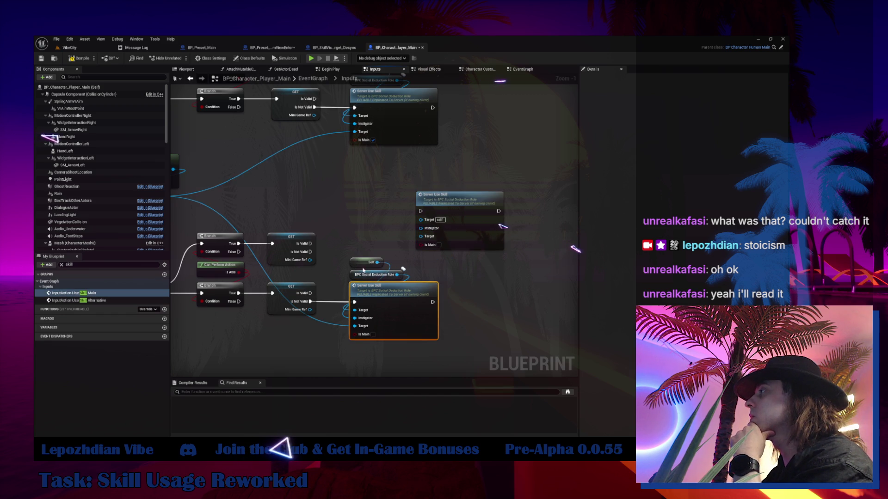
{"action": "left_click_drag", "start_coordinate": [421, 228], "coordinate": [298, 337]}
Step: Connect BPC Social Deduction Role to the new call's Target and Is Not Valid into it
{"action": "left_click_drag", "start_coordinate": [377, 275], "coordinate": [350, 237]}
{"action": "mouse_move", "coordinate": [368, 238]}
{"action": "left_mouse_down"}
{"action": "mouse_move", "coordinate": [393, 238]}
{"action": "mouse_move", "coordinate": [440, 210]}
{"action": "mouse_move", "coordinate": [422, 221]}
{"action": "left_mouse_up"}
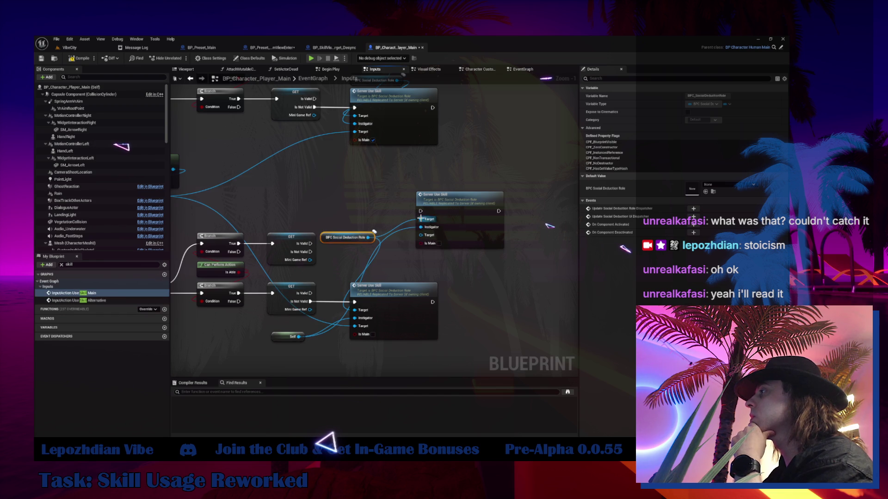
{"action": "mouse_move", "coordinate": [348, 248]}
{"action": "left_mouse_down"}
{"action": "mouse_move", "coordinate": [324, 213]}
{"action": "mouse_move", "coordinate": [465, 231]}
{"action": "left_mouse_up"}
{"action": "left_click", "coordinate": [392, 243]}
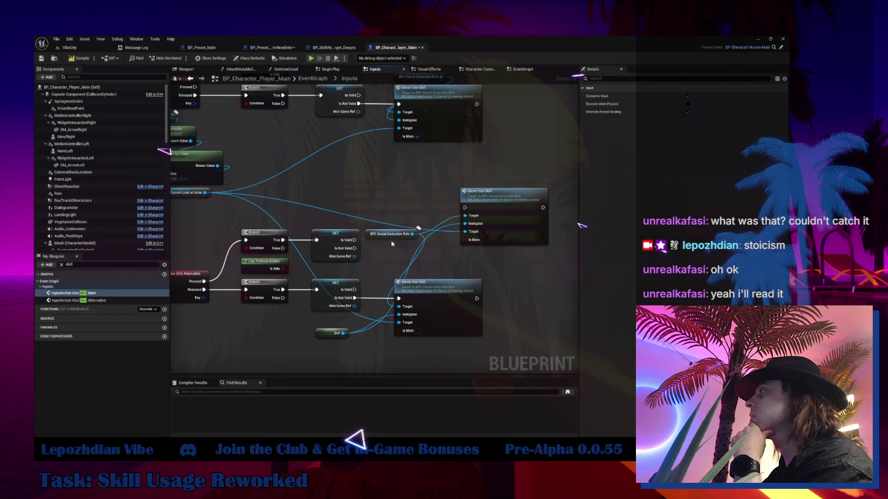
{"action": "left_click_drag", "start_coordinate": [391, 241], "coordinate": [422, 277]}
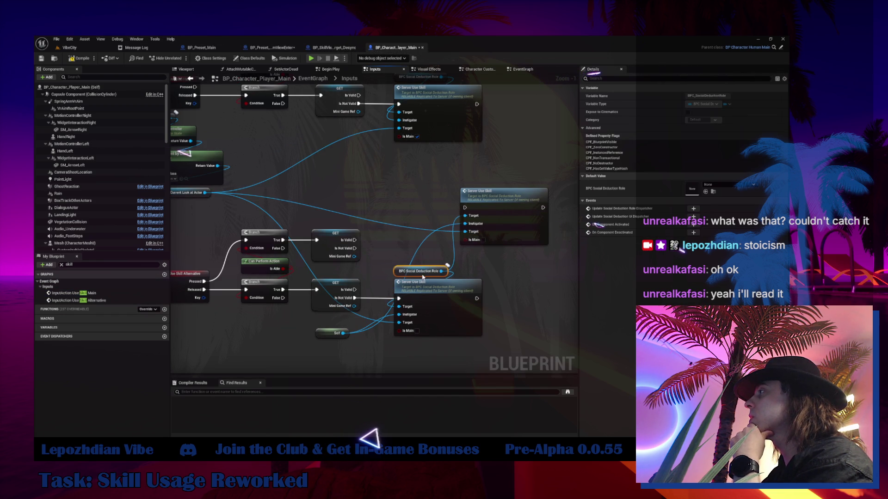
{"action": "left_click_drag", "start_coordinate": [333, 333], "coordinate": [413, 259]}
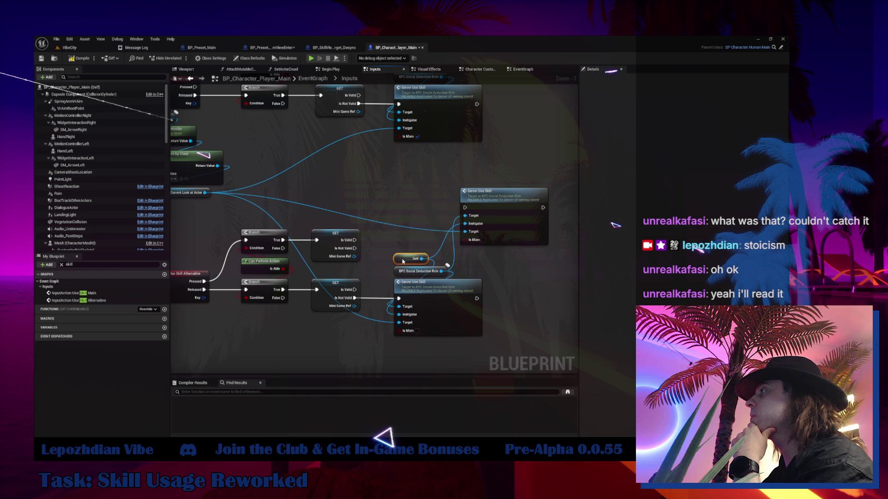
{"action": "mouse_move", "coordinate": [355, 248]}
{"action": "left_mouse_down"}
{"action": "mouse_move", "coordinate": [464, 208]}
{"action": "mouse_move", "coordinate": [429, 202]}
{"action": "left_mouse_up"}
Step: Open the Server_UseSkill event definition from the new Server Use Skill call
{"action": "left_click", "coordinate": [265, 222]}
{"action": "left_click", "coordinate": [448, 230]}
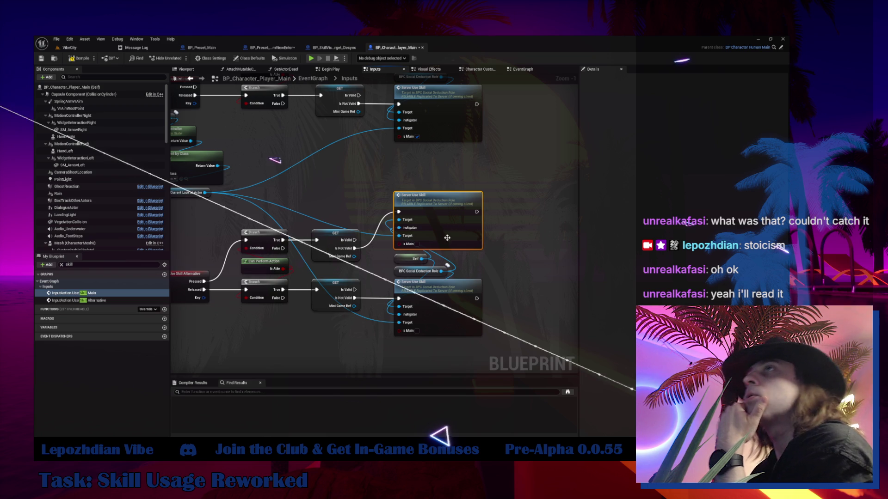
{"action": "double_click", "coordinate": [449, 230]}
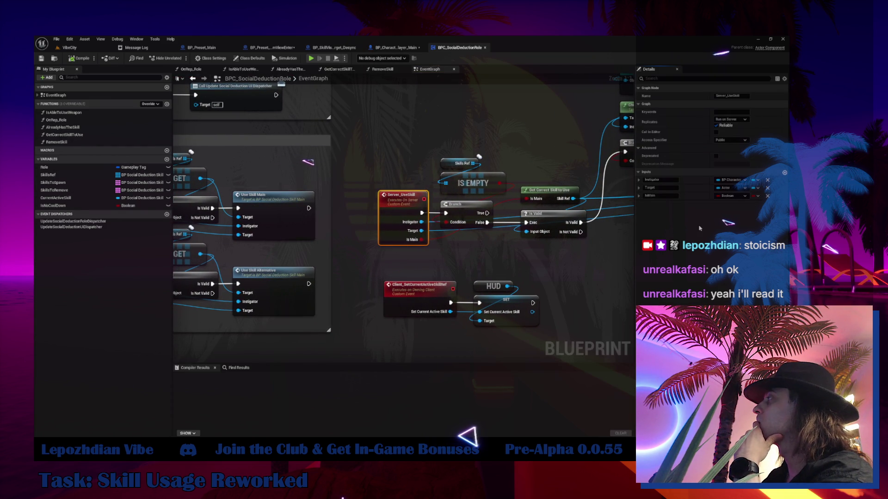
Step: Add a Boolean IsPressed input to Server_UseSkill, compile, and go back to BP_Character_Player_Main
{"action": "left_click", "coordinate": [784, 172]}
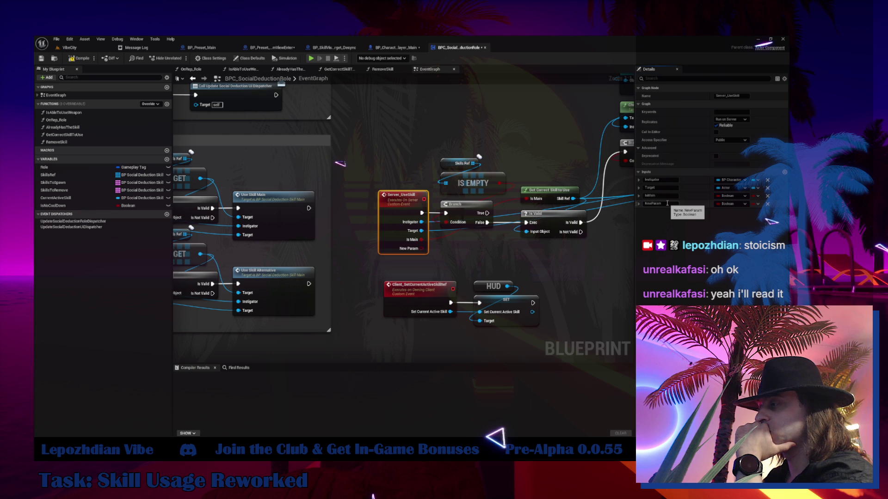
{"action": "left_click", "coordinate": [667, 203]}
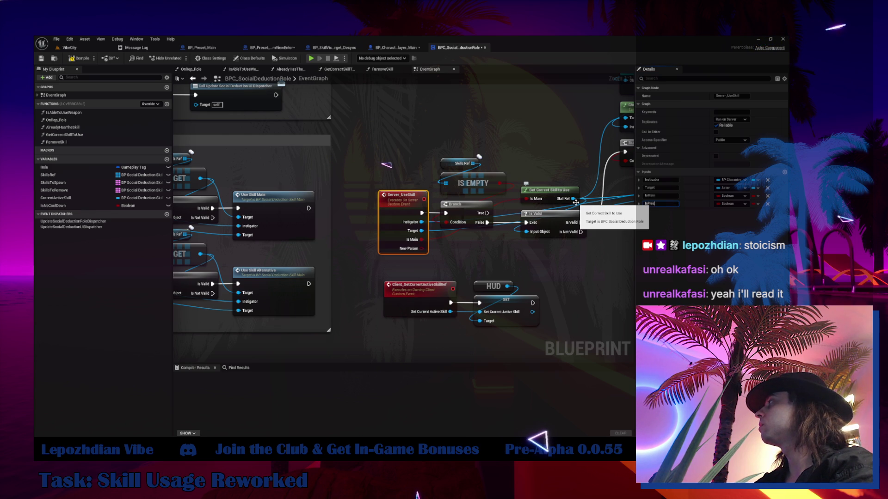
{"action": "type", "text": "sed"}
{"action": "key", "text": "Return"}
{"action": "key", "text": "F7"}
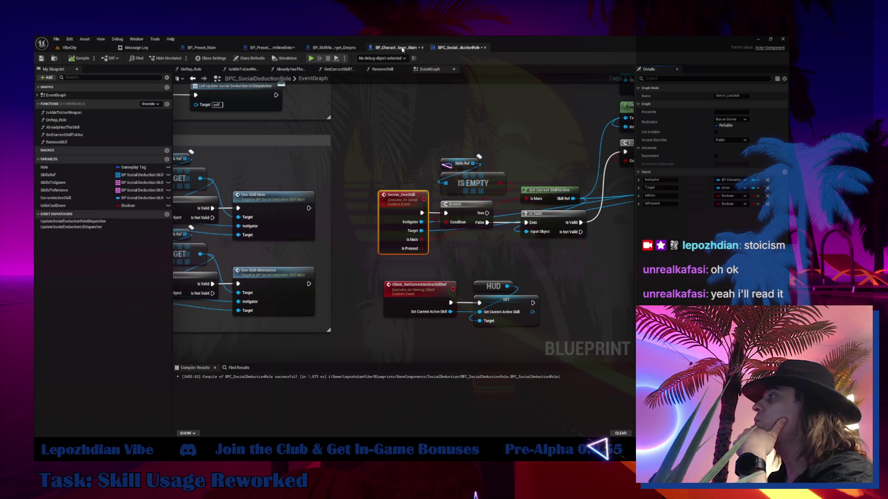
{"action": "left_click", "coordinate": [403, 50]}
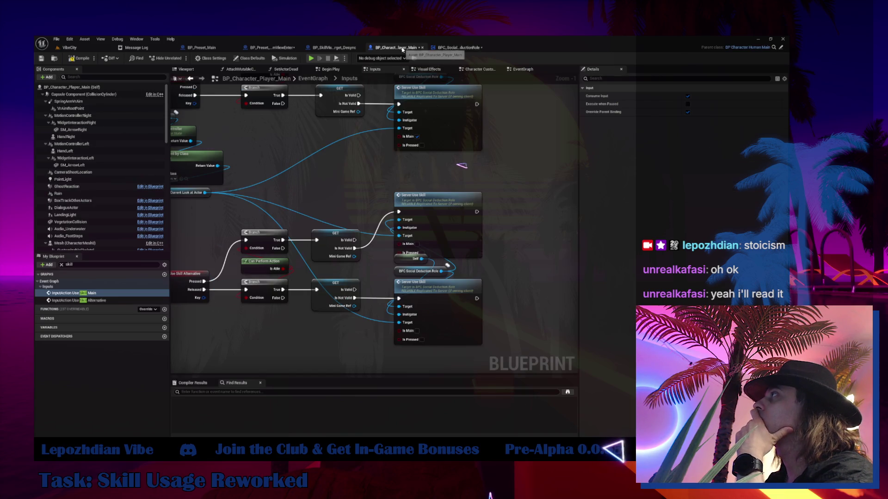
Step: Rearrange the Branch, GET and Can Perform Action check nodes, moving Can Perform Action lower
{"action": "left_click", "coordinate": [435, 196]}
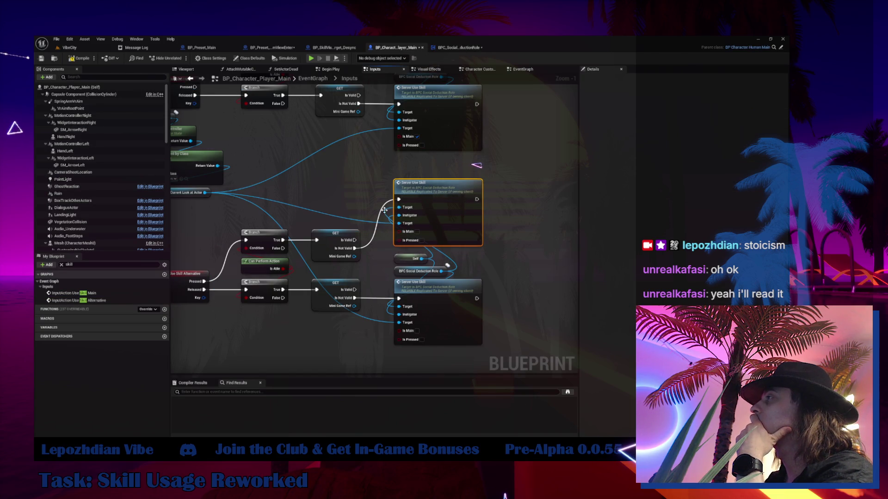
{"action": "mouse_move", "coordinate": [370, 226]}
{"action": "left_mouse_down"}
{"action": "mouse_move", "coordinate": [296, 247]}
{"action": "mouse_move", "coordinate": [268, 266]}
{"action": "left_mouse_up"}
{"action": "left_click_drag", "start_coordinate": [278, 235], "coordinate": [275, 187]}
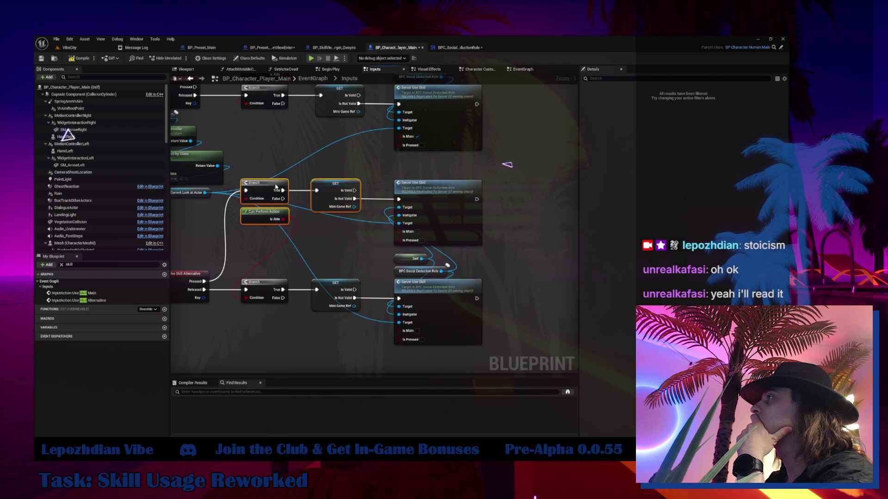
{"action": "left_click", "coordinate": [282, 217]}
{"action": "mouse_move", "coordinate": [290, 219]}
{"action": "left_mouse_down"}
{"action": "mouse_move", "coordinate": [289, 257]}
{"action": "mouse_move", "coordinate": [290, 243]}
{"action": "left_mouse_up"}
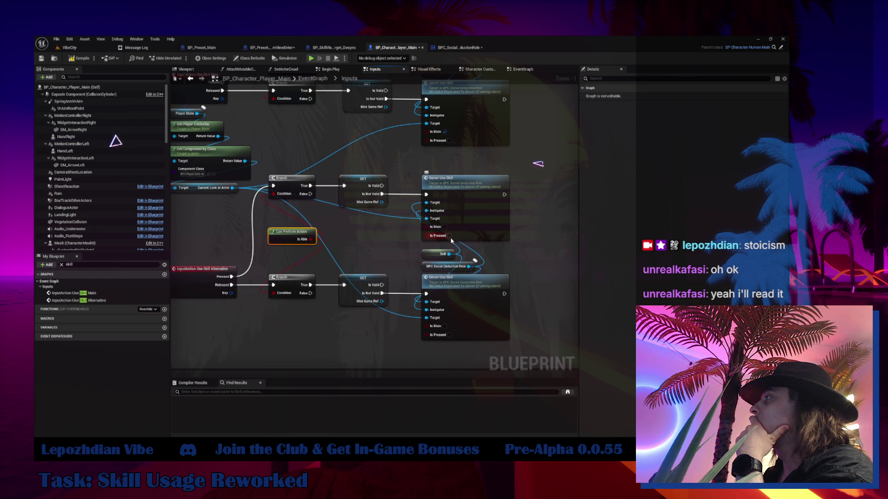
Step: Duplicate Use Skill Main's Branch, wiring Pressed into it and Is Able to its Condition
{"action": "left_click", "coordinate": [74, 294]}
{"action": "double_click", "coordinate": [74, 293]}
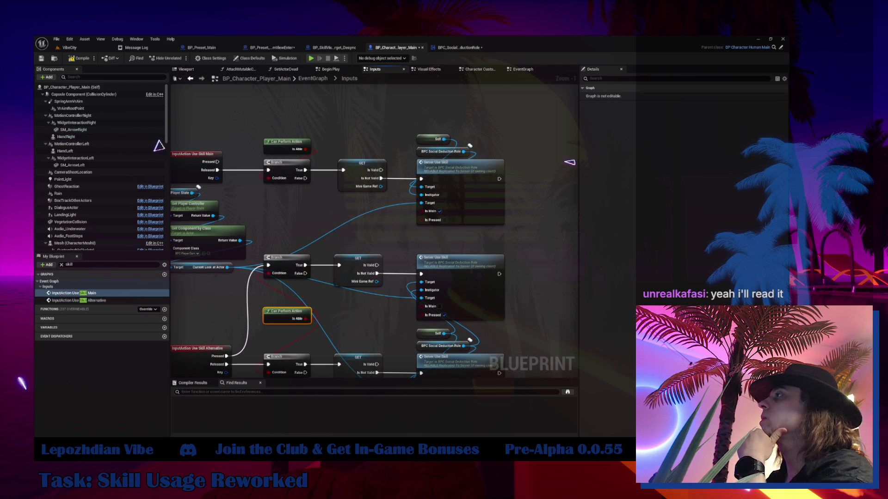
{"action": "left_click_drag", "start_coordinate": [295, 153], "coordinate": [310, 182]}
{"action": "left_click", "coordinate": [309, 179]}
{"action": "left_click", "coordinate": [303, 203], "text": "ctrl"}
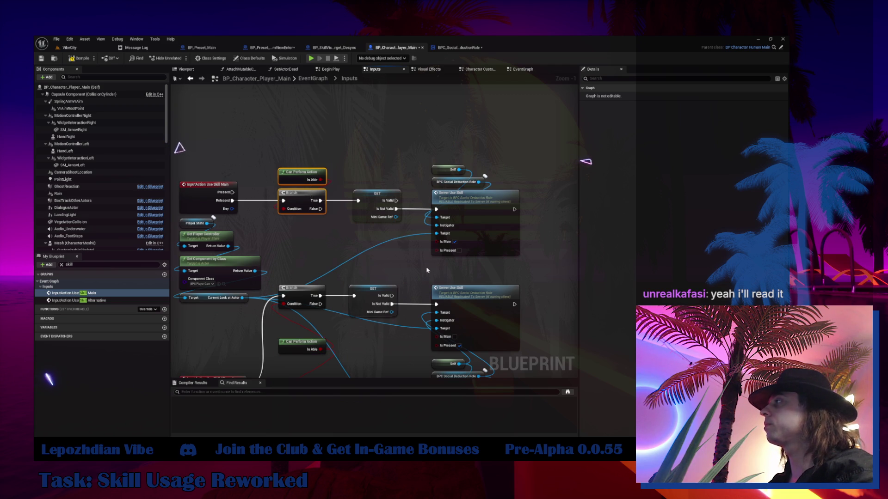
{"action": "scroll", "coordinate": [439, 245], "scroll_direction": "down", "scroll_amount": 3}
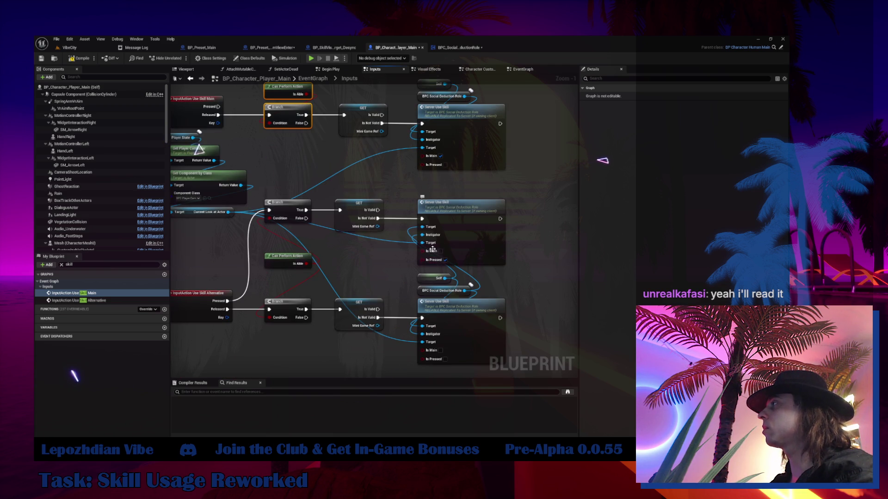
{"action": "key", "text": "f"}
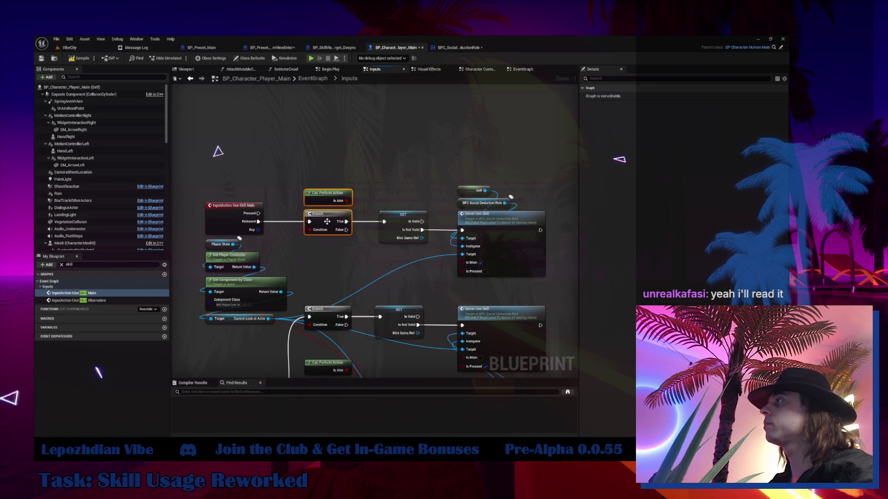
{"action": "left_click", "coordinate": [327, 224]}
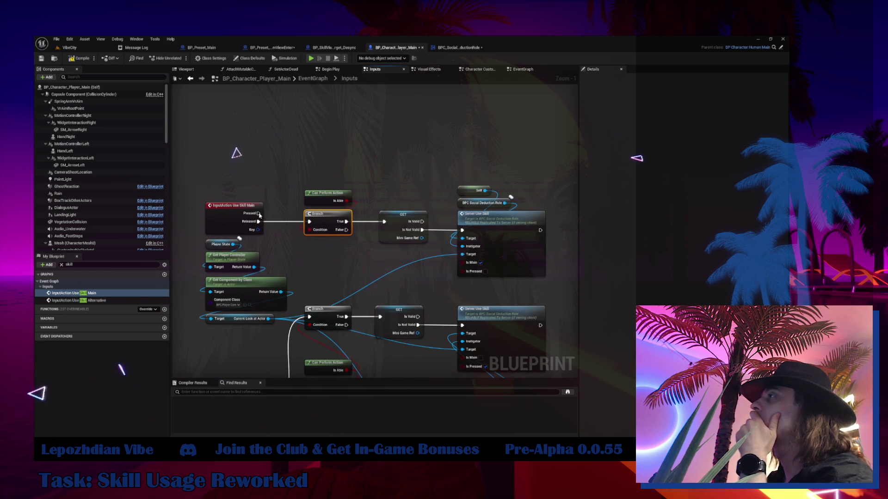
{"action": "key", "text": "ctrl+v"}
{"action": "left_click_drag", "start_coordinate": [259, 213], "coordinate": [322, 165]}
{"action": "mouse_move", "coordinate": [347, 201]}
{"action": "left_mouse_down"}
{"action": "mouse_move", "coordinate": [352, 185]}
{"action": "mouse_move", "coordinate": [327, 171]}
{"action": "left_mouse_up"}
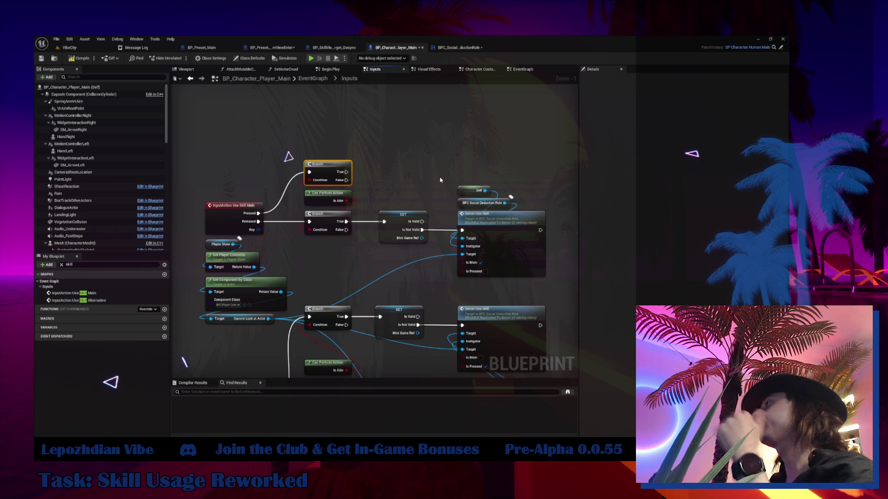
Step: Duplicate the GET Mini Game Ref node and wire it to the upper Branch's True output
{"action": "left_click", "coordinate": [403, 218]}
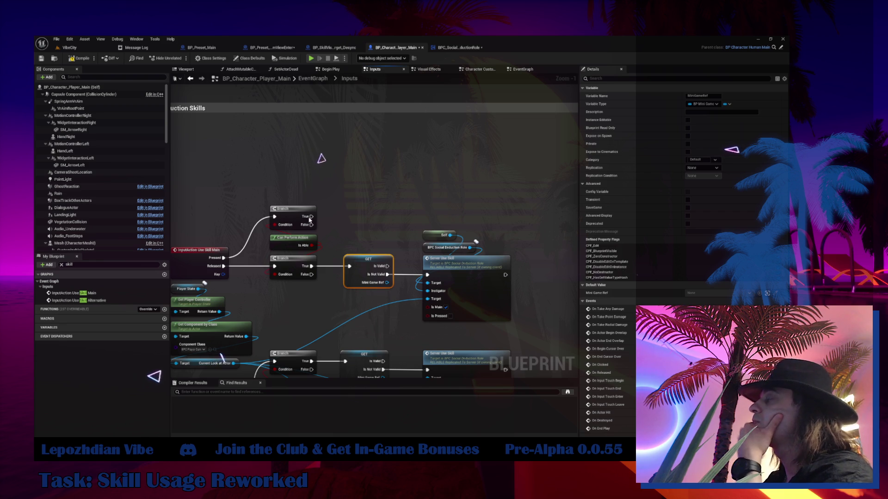
{"action": "key", "text": "ctrl+d"}
{"action": "left_click_drag", "start_coordinate": [377, 197], "coordinate": [369, 212]}
Step: Paste another Server Use Skill, feeding it Self, BPC Social Deduction Role, Current Look at Actor and Is Not Valid
{"action": "left_click", "coordinate": [486, 259]}
{"action": "left_click_drag", "start_coordinate": [492, 237], "coordinate": [455, 262]}
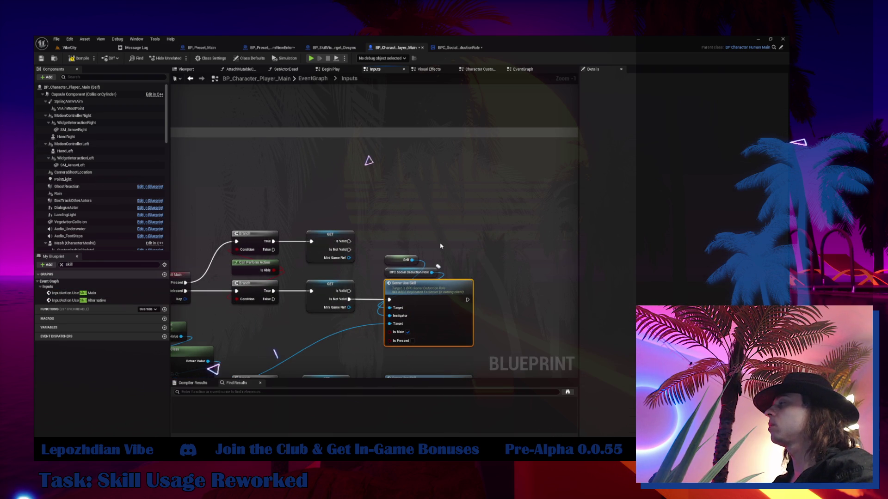
{"action": "key", "text": "ctrl+v"}
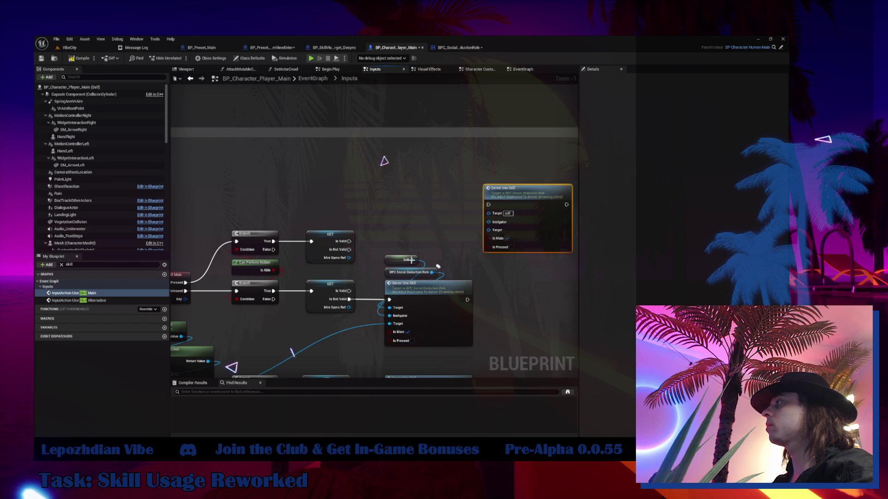
{"action": "mouse_move", "coordinate": [412, 260]}
{"action": "left_mouse_down"}
{"action": "mouse_move", "coordinate": [492, 219]}
{"action": "mouse_move", "coordinate": [432, 272]}
{"action": "left_mouse_up"}
{"action": "left_click_drag", "start_coordinate": [345, 301], "coordinate": [397, 256]}
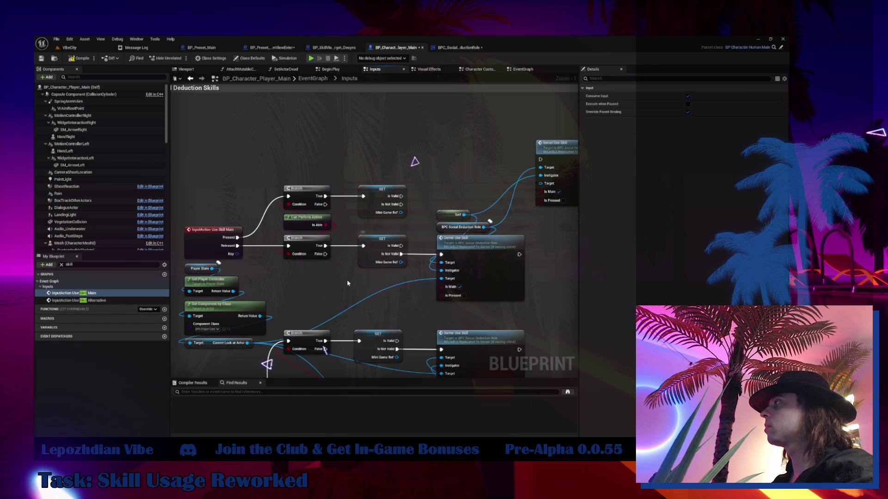
{"action": "left_click_drag", "start_coordinate": [247, 344], "coordinate": [540, 183]}
{"action": "mouse_move", "coordinate": [400, 208]}
{"action": "left_mouse_down"}
{"action": "mouse_move", "coordinate": [540, 159]}
{"action": "mouse_move", "coordinate": [464, 162]}
{"action": "left_mouse_up"}
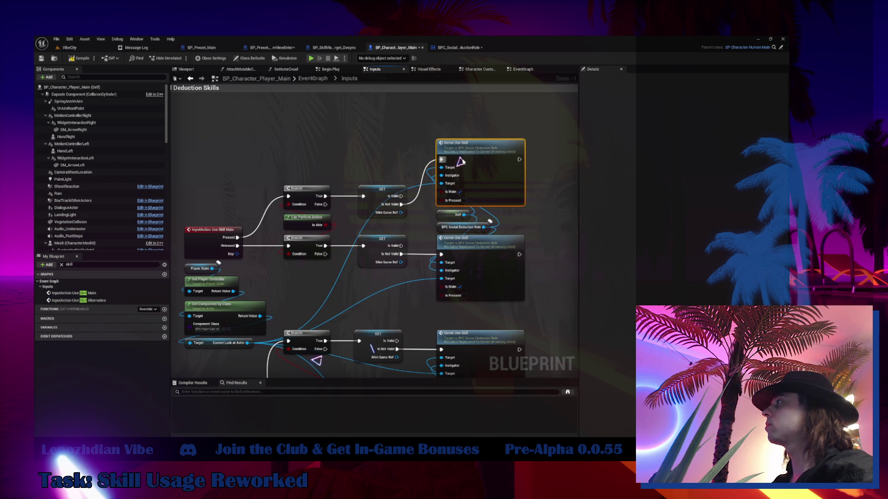
Step: Raise the upper Branch and GET nodes and tick Is Pressed on the new Server Use Skill
{"action": "left_click", "coordinate": [318, 186]}
{"action": "left_click", "coordinate": [376, 196], "text": "ctrl"}
{"action": "left_click_drag", "start_coordinate": [377, 195], "coordinate": [377, 154]}
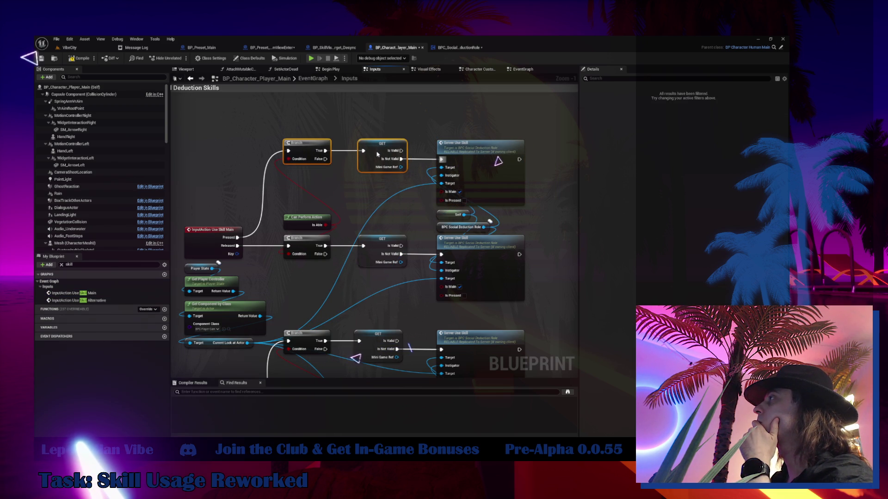
{"action": "left_click", "coordinate": [464, 200]}
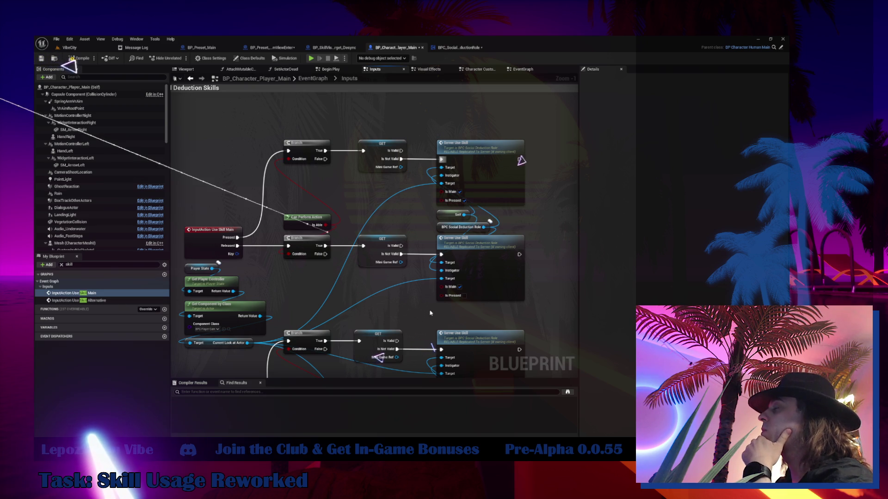
Step: Set the Social Deduction Skills comment's font size to 100
{"action": "scroll", "coordinate": [325, 186], "scroll_direction": "down", "scroll_amount": 4}
{"action": "scroll", "coordinate": [302, 211], "scroll_direction": "up", "scroll_amount": 1}
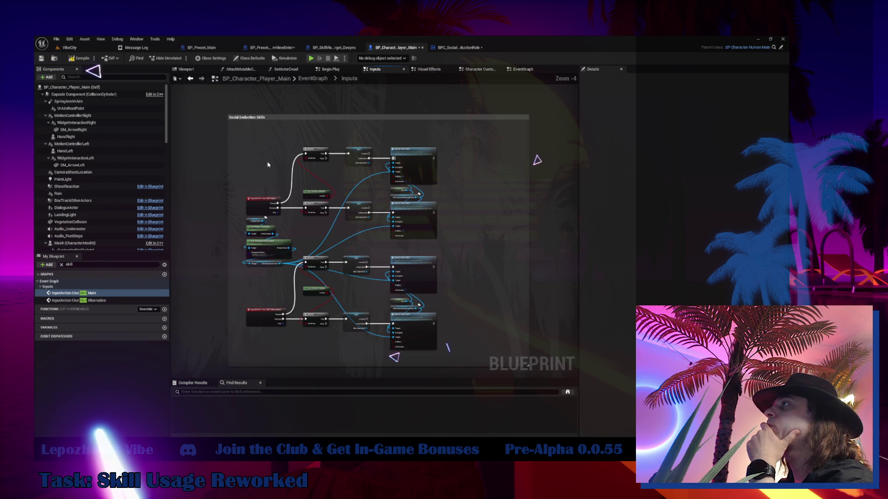
{"action": "double_click", "coordinate": [249, 120]}
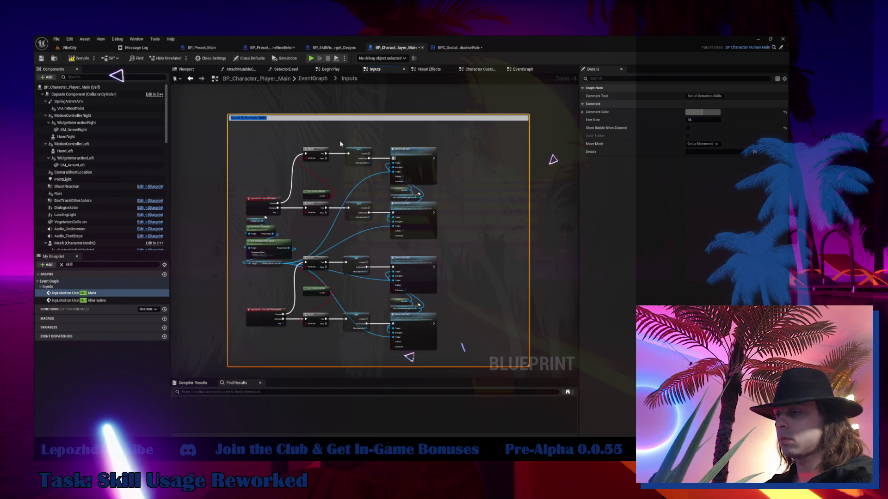
{"action": "left_click", "coordinate": [270, 159]}
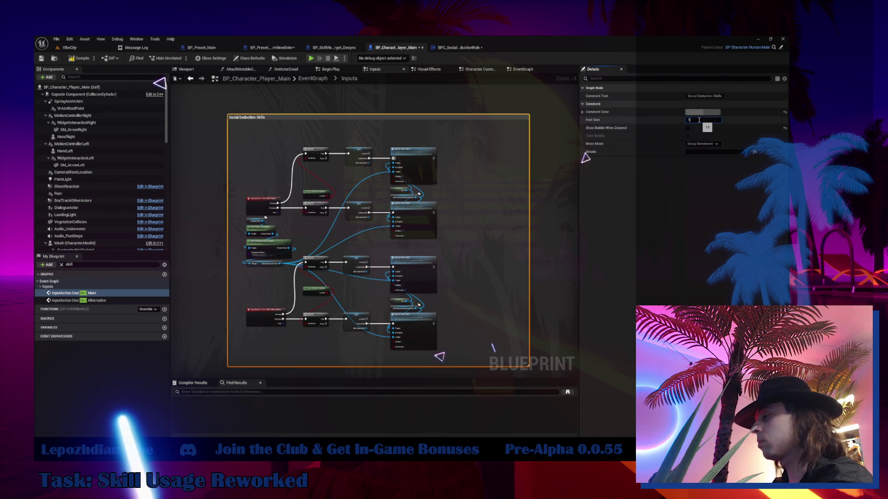
{"action": "key", "text": "Return"}
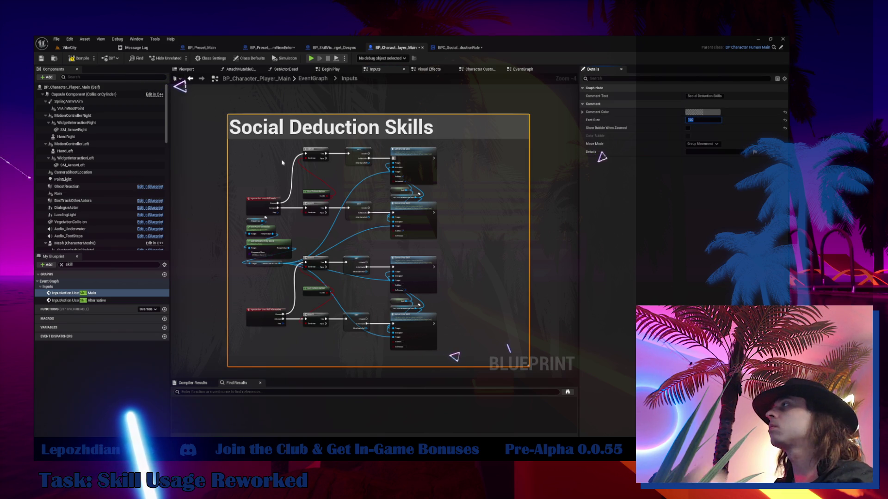
{"action": "left_click", "coordinate": [264, 203]}
Step: Compile and save BP_Character_Player_Main
{"action": "scroll", "coordinate": [323, 240], "scroll_direction": "down", "scroll_amount": 2}
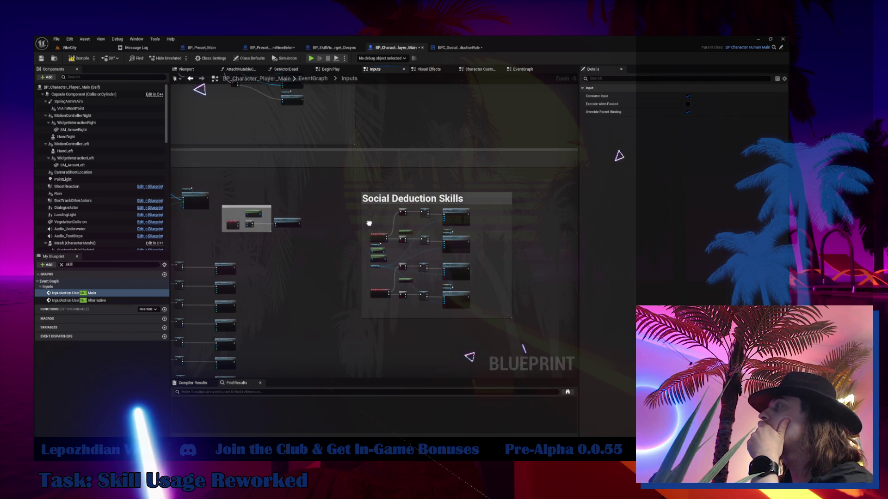
{"action": "key", "text": "F7"}
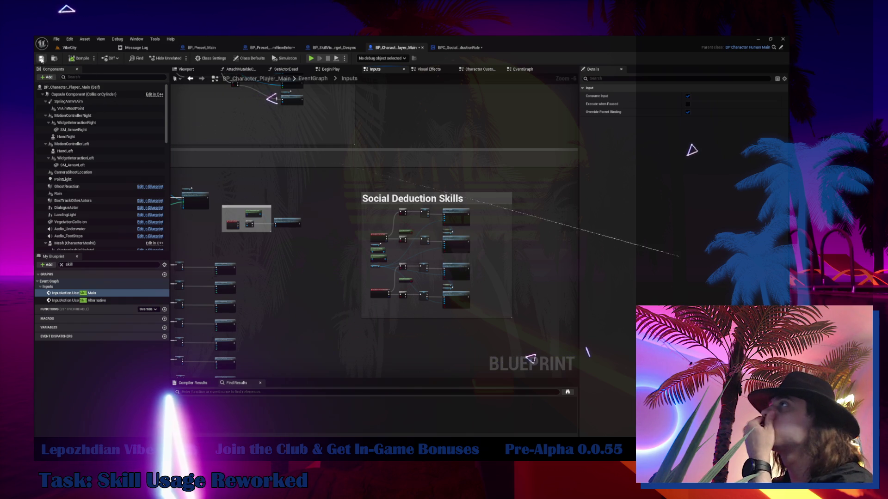
{"action": "left_click", "coordinate": [40, 59]}
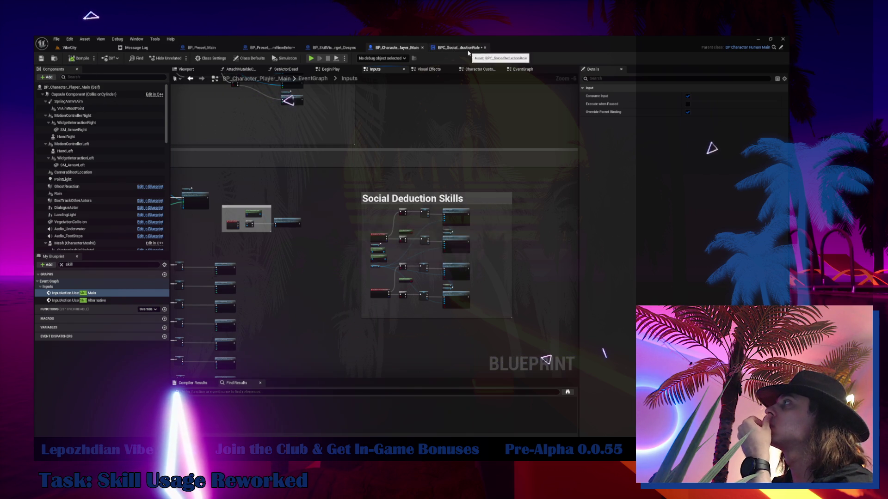
{"action": "left_click", "coordinate": [468, 52]}
Step: Pan BPC_SocialDeductionRole's EventGraph to Server_UseSkill and select its Check Before Use Skill call
{"action": "left_click_drag", "start_coordinate": [476, 243], "coordinate": [349, 256]}
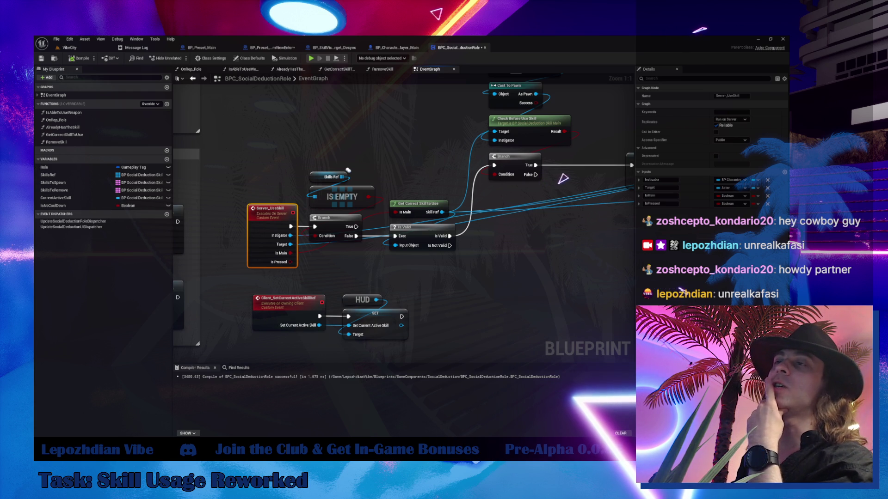
{"action": "mouse_move", "coordinate": [373, 255]}
{"action": "left_mouse_down"}
{"action": "mouse_move", "coordinate": [386, 270]}
{"action": "mouse_move", "coordinate": [212, 279]}
{"action": "mouse_move", "coordinate": [353, 289]}
{"action": "mouse_move", "coordinate": [381, 319]}
{"action": "left_mouse_up"}
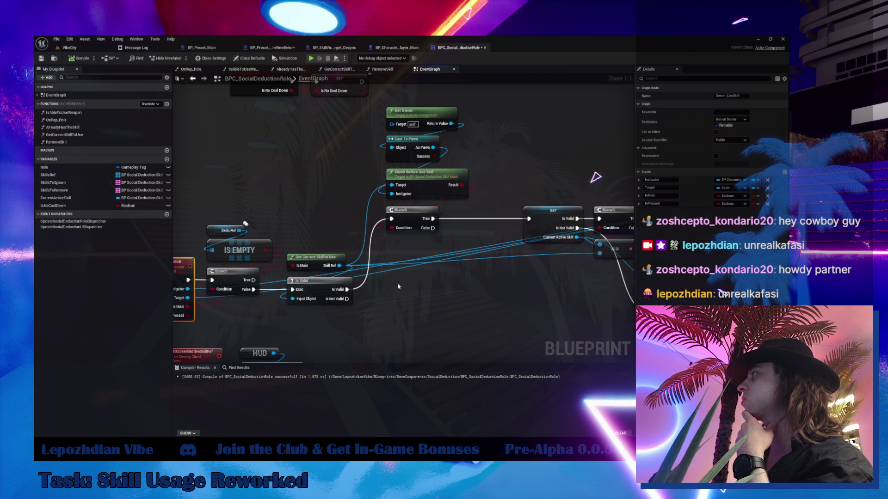
{"action": "left_click", "coordinate": [425, 190]}
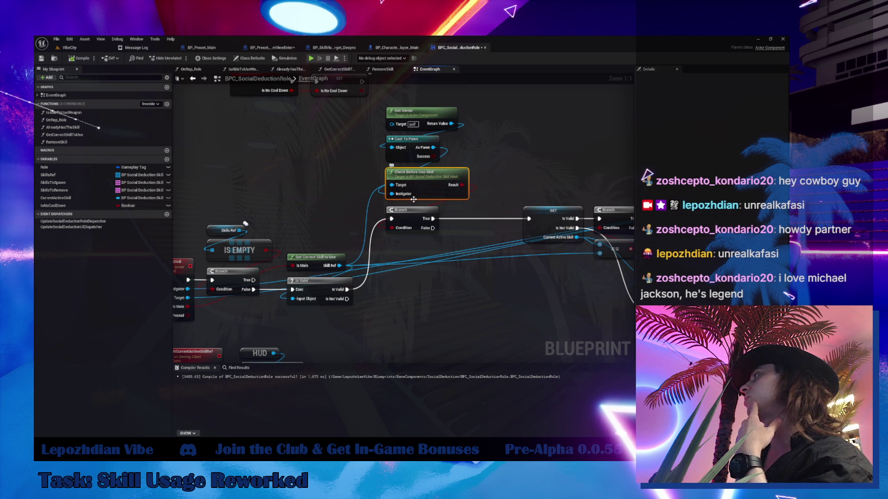
Step: Add a Boolean IsPressed input to CheckBeforeUseSkill and compile BP_SocialDeduction_Skill_Main
{"action": "double_click", "coordinate": [414, 200]}
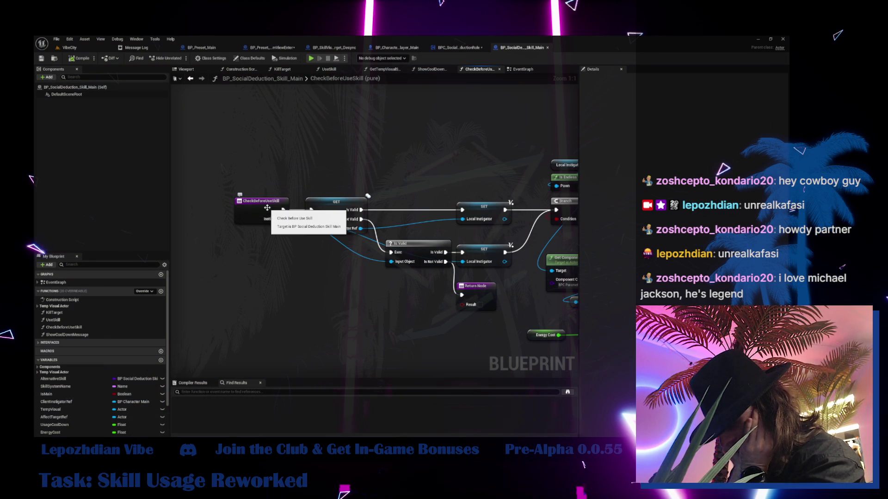
{"action": "left_click", "coordinate": [267, 207]}
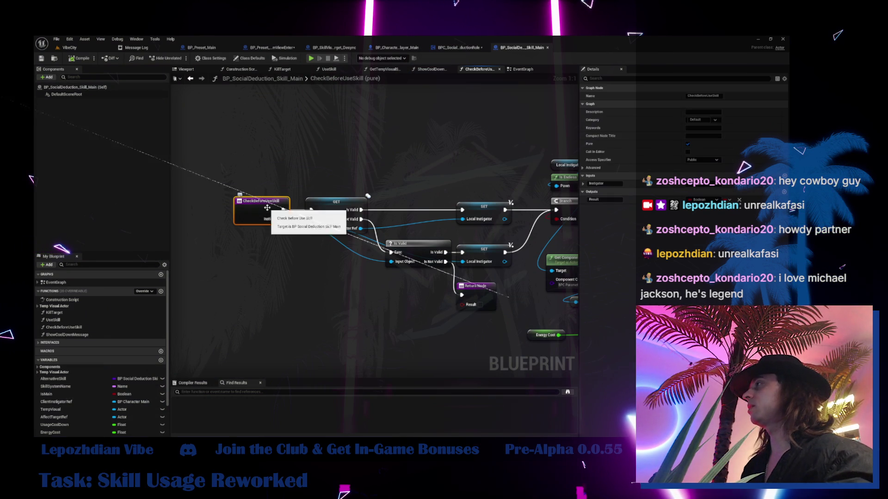
{"action": "left_click", "coordinate": [781, 176]}
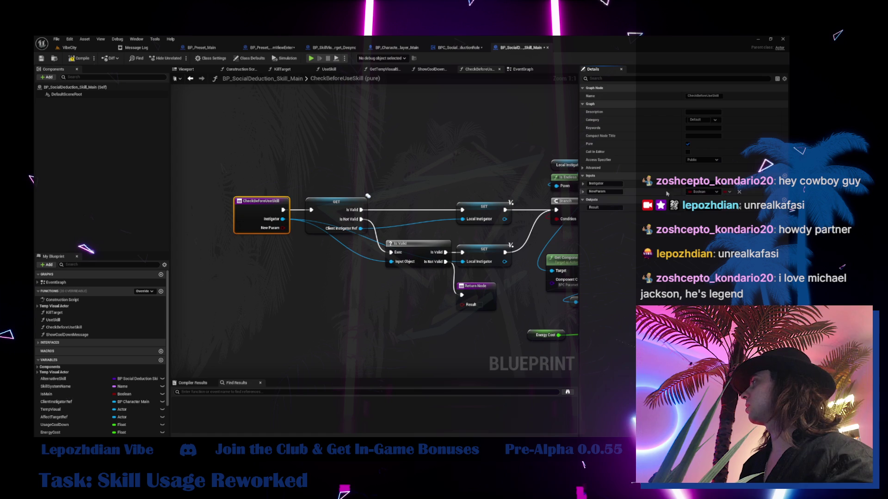
{"action": "left_click", "coordinate": [618, 193]}
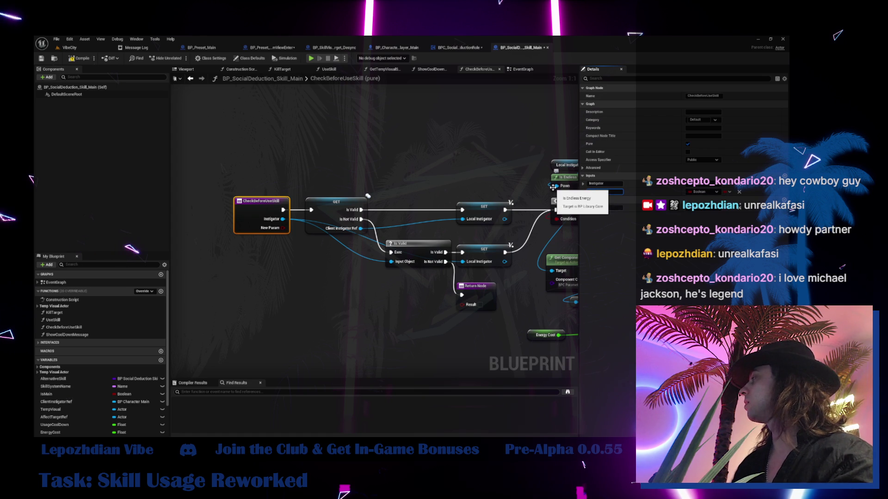
{"action": "type", "text": "IsPressed"}
{"action": "key", "text": "Return"}
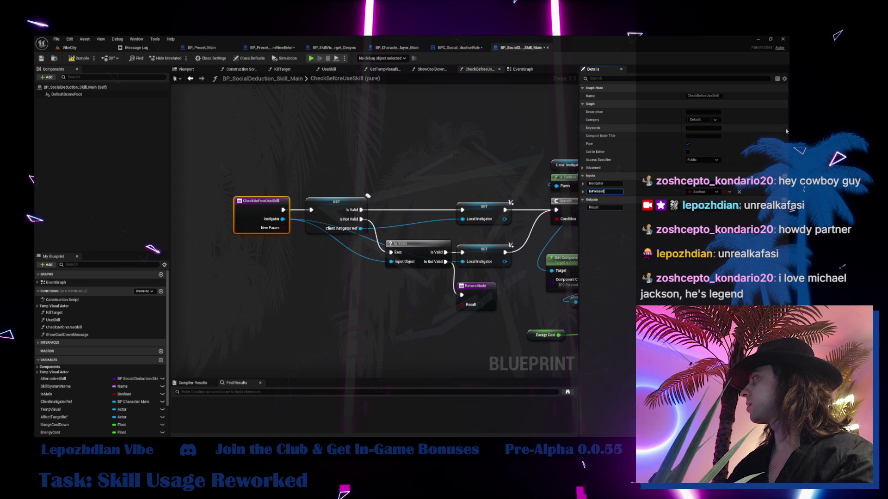
{"action": "left_click", "coordinate": [79, 58]}
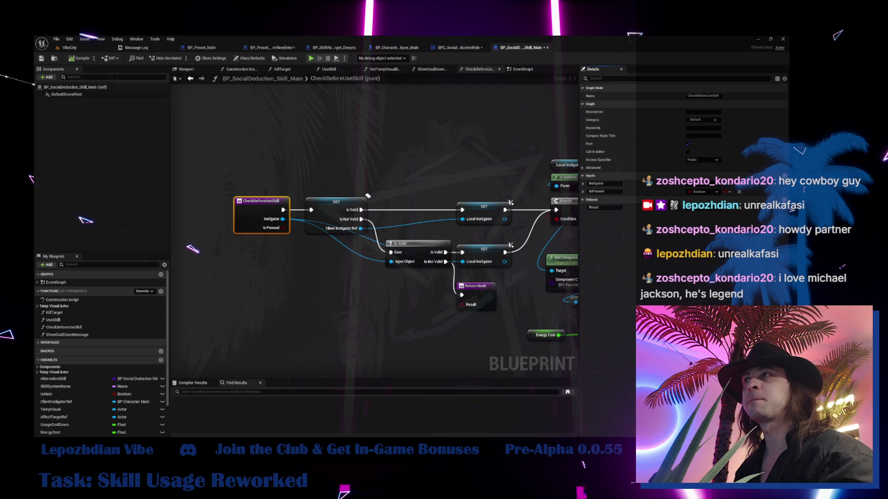
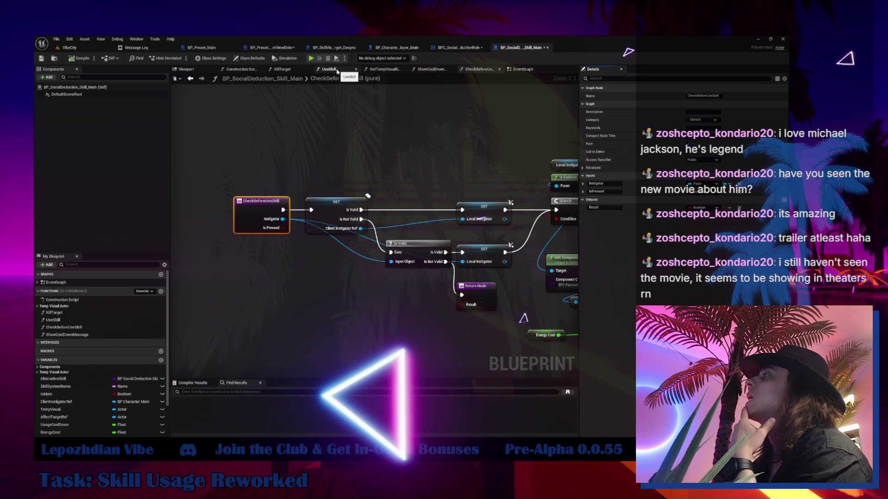
Step: In BP_SocialDeduction_Skill_Main's EventGraph, shift a group of five nodes to the right
{"action": "left_click", "coordinate": [528, 70]}
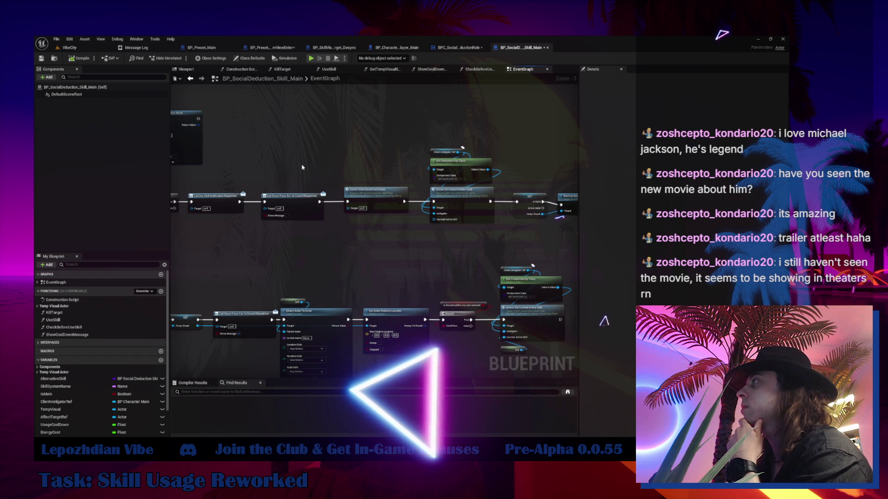
{"action": "left_click_drag", "start_coordinate": [306, 157], "coordinate": [275, 152]}
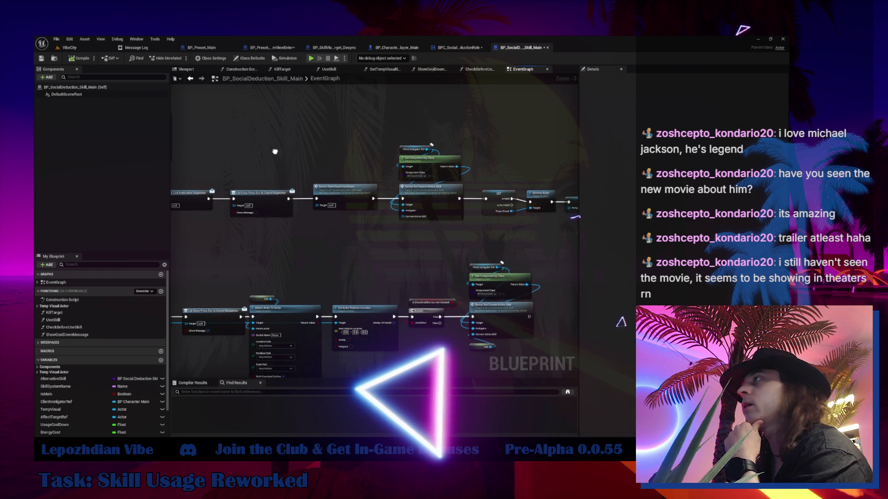
{"action": "mouse_move", "coordinate": [470, 223]}
{"action": "left_mouse_down"}
{"action": "mouse_move", "coordinate": [578, 229]}
{"action": "mouse_move", "coordinate": [546, 236]}
{"action": "left_mouse_up"}
{"action": "scroll", "coordinate": [355, 198], "scroll_direction": "up", "scroll_amount": 1}
{"action": "left_click_drag", "start_coordinate": [355, 198], "coordinate": [375, 198]}
{"action": "scroll", "coordinate": [372, 198], "scroll_direction": "up", "scroll_amount": 1}
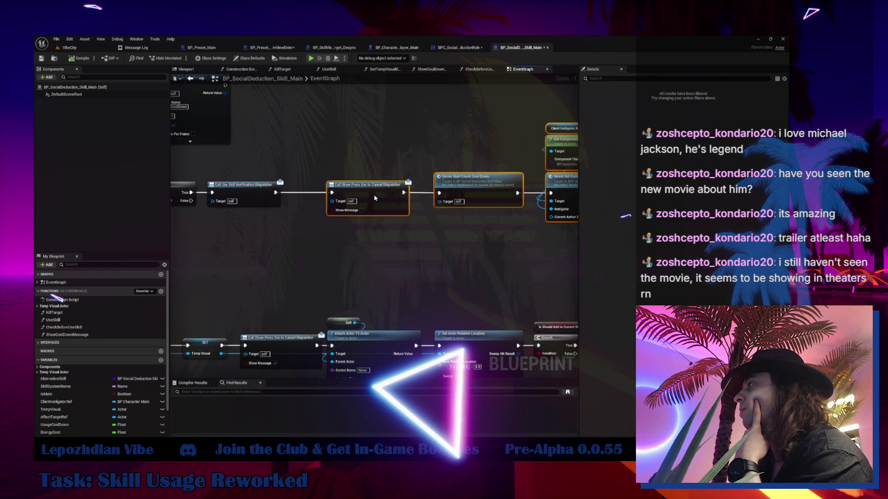
{"action": "left_click", "coordinate": [413, 269]}
Step: Switch to the BP_Character_Player_Main Blueprint's Social Deduction Skills input logic
{"action": "scroll", "coordinate": [404, 271], "scroll_direction": "down", "scroll_amount": 2}
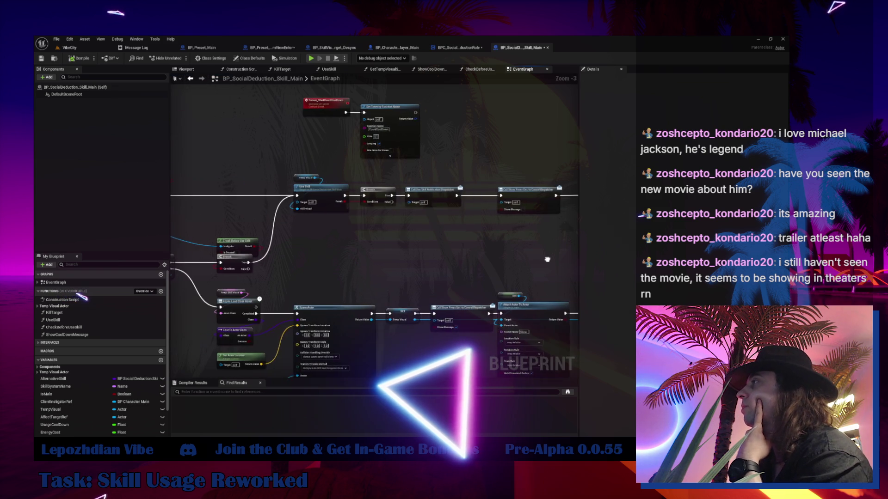
{"action": "left_click_drag", "start_coordinate": [393, 139], "coordinate": [381, 184]}
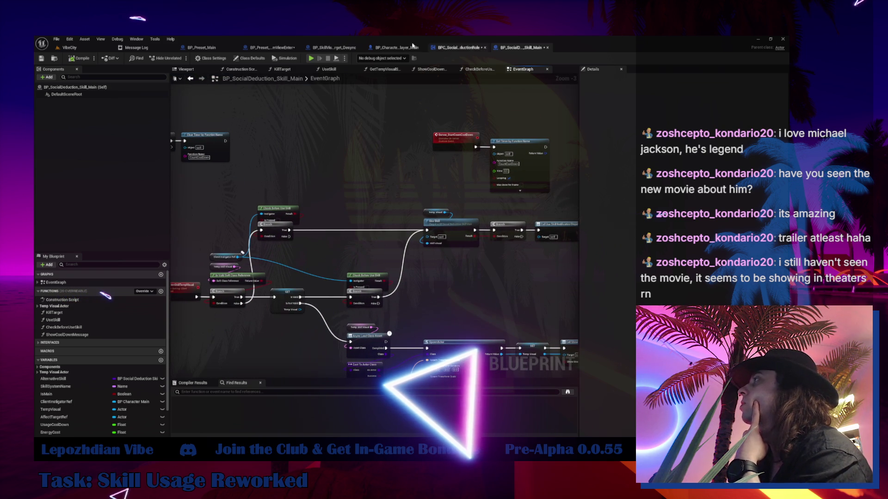
{"action": "left_click", "coordinate": [378, 50]}
{"action": "scroll", "coordinate": [461, 255], "scroll_direction": "up", "scroll_amount": 3}
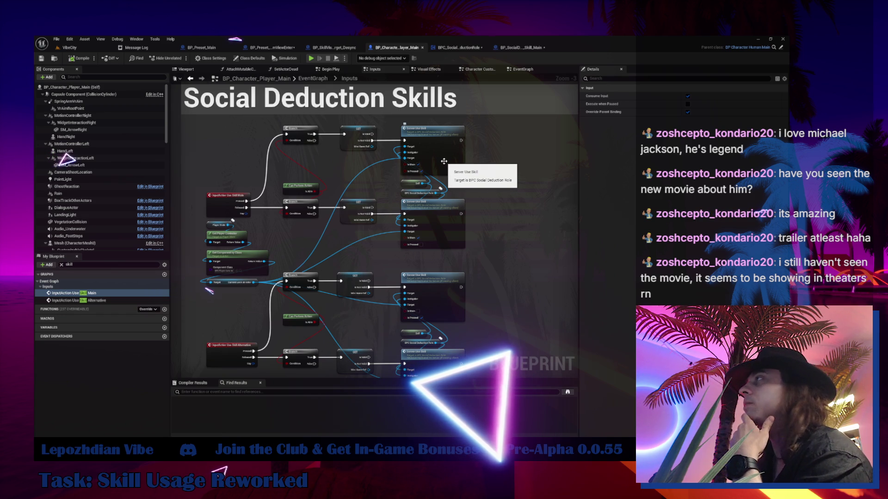
Step: From the Server Use Skill call, wire Server_UseSkill's Is Pressed into Check Before Use Skill's Is Pressed pin
{"action": "left_click_drag", "start_coordinate": [439, 291], "coordinate": [430, 217]}
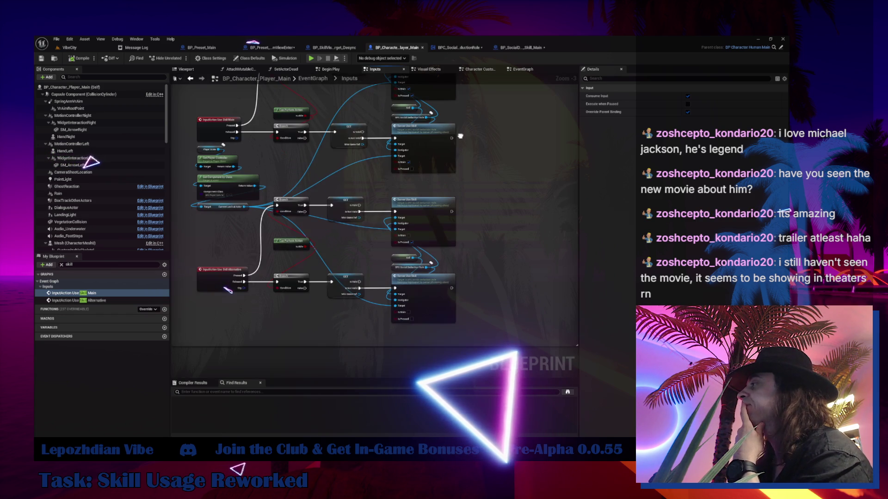
{"action": "left_click", "coordinate": [430, 216]}
{"action": "double_click", "coordinate": [430, 217]}
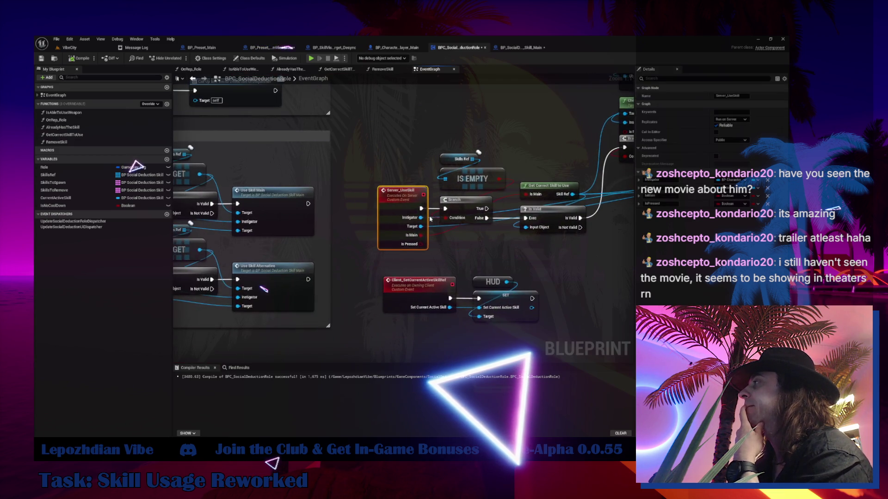
{"action": "mouse_move", "coordinate": [211, 284]}
{"action": "left_mouse_down"}
{"action": "mouse_move", "coordinate": [313, 248]}
{"action": "mouse_move", "coordinate": [418, 169]}
{"action": "mouse_move", "coordinate": [420, 219]}
{"action": "left_mouse_up"}
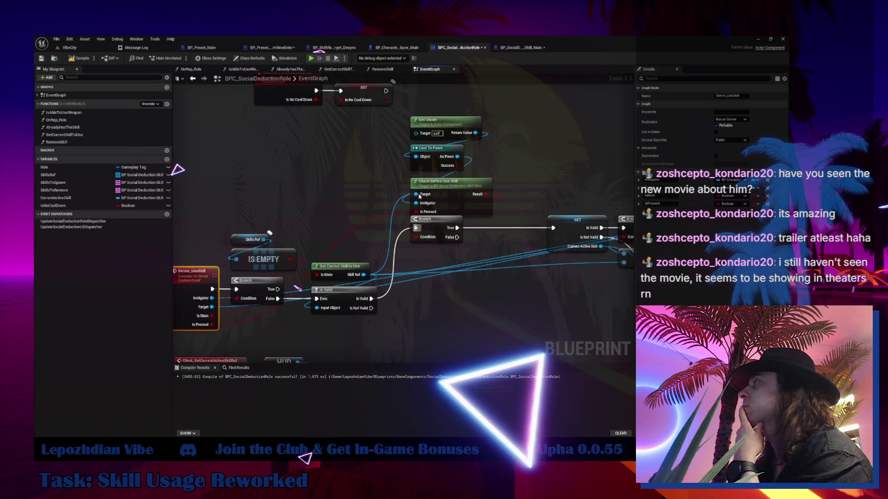
Step: Nudge Get Owner, Cast To Pawn and Check Before Use Skill slightly upward
{"action": "left_click_drag", "start_coordinate": [430, 111], "coordinate": [486, 206]}
{"action": "left_click_drag", "start_coordinate": [439, 185], "coordinate": [439, 175]}
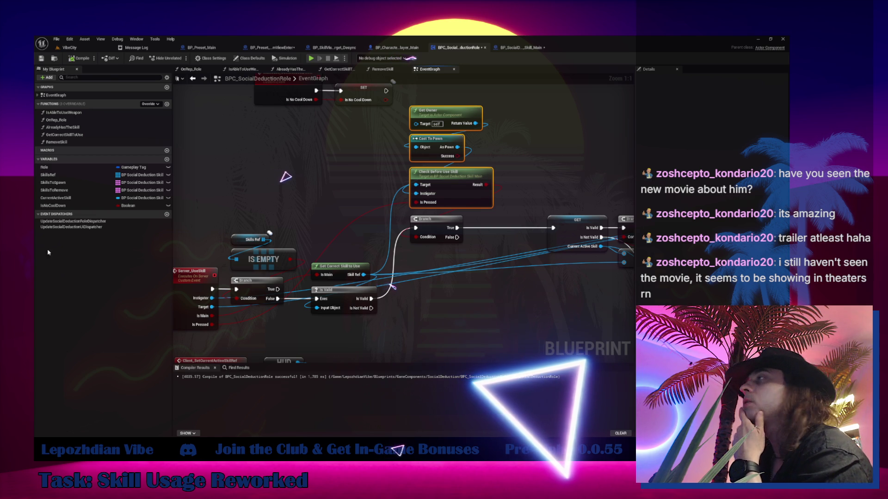
{"action": "left_click", "coordinate": [86, 48]}
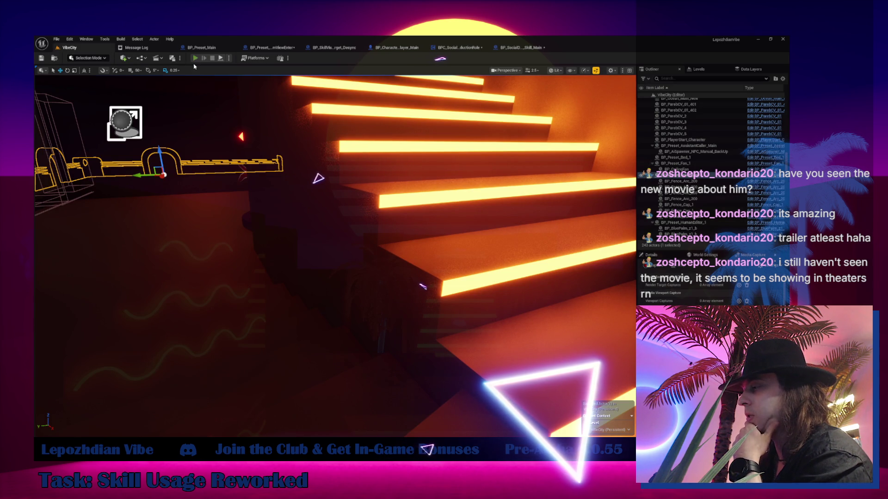
Step: Play-test VibeCity with infinite Energy, Vibe Points and RAM cheats on, then aim the E skill
{"action": "left_click", "coordinate": [195, 58]}
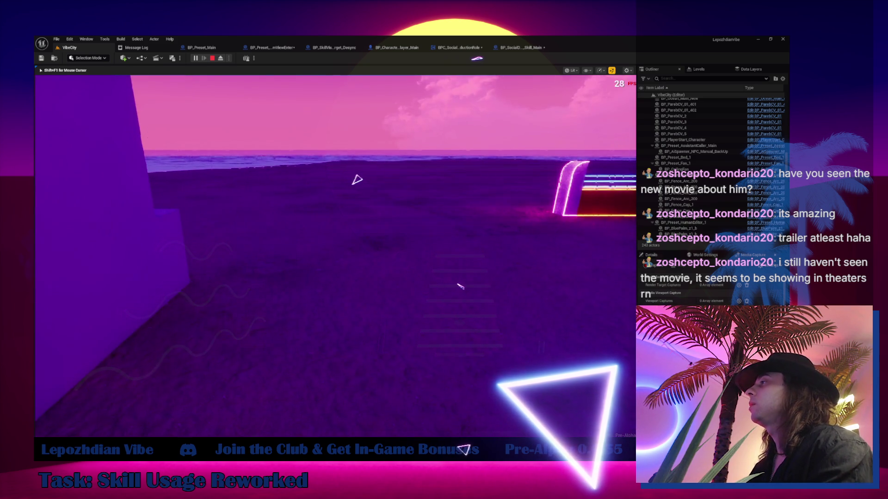
{"action": "key", "text": "Tab"}
{"action": "left_click", "coordinate": [259, 284]}
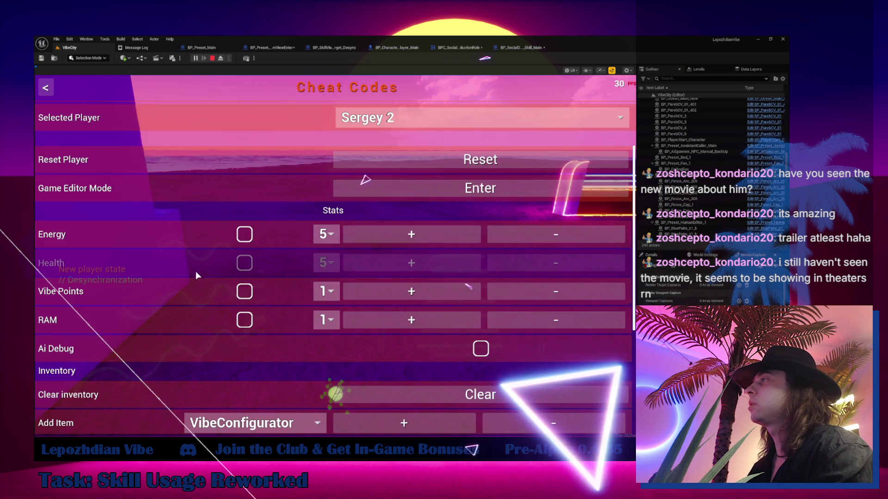
{"action": "left_click", "coordinate": [244, 234]}
{"action": "left_click", "coordinate": [245, 291]}
{"action": "left_click", "coordinate": [246, 320]}
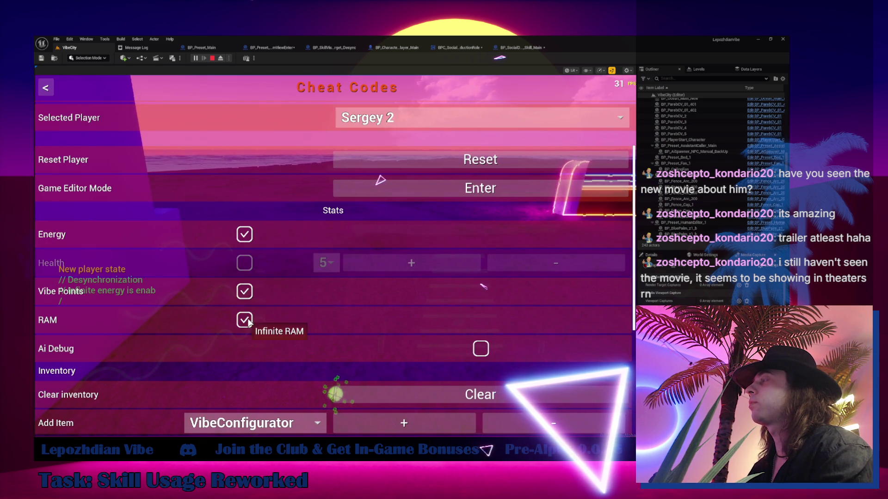
{"action": "key", "text": "Escape"}
{"action": "key", "text": "Escape"}
{"action": "key", "text": "w"}
{"action": "key", "text": "e"}
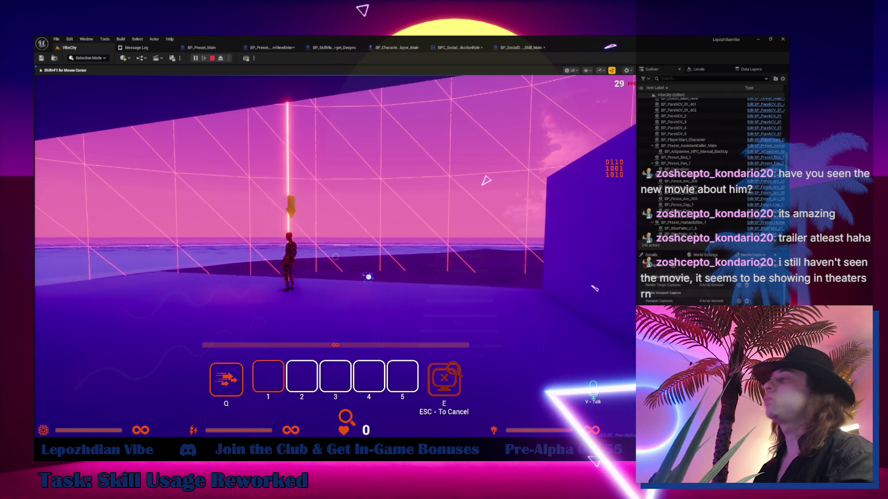
Step: Aim the E skill again, fire it at a target, then stop the play session
{"action": "mouse_move", "coordinate": [336, 256]}
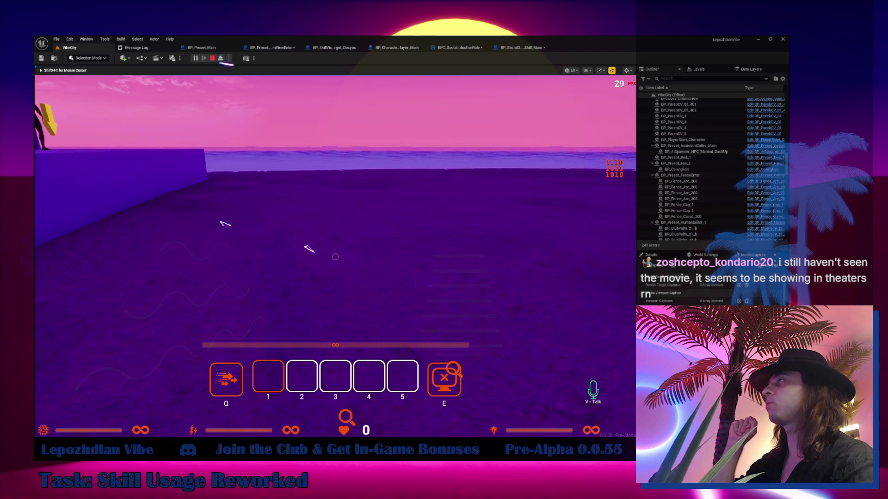
{"action": "key", "text": "e"}
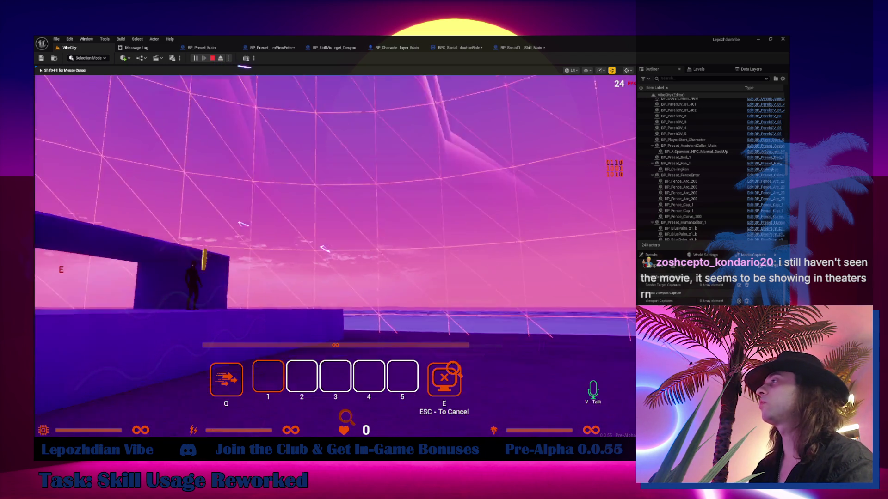
{"action": "left_click", "coordinate": [336, 257]}
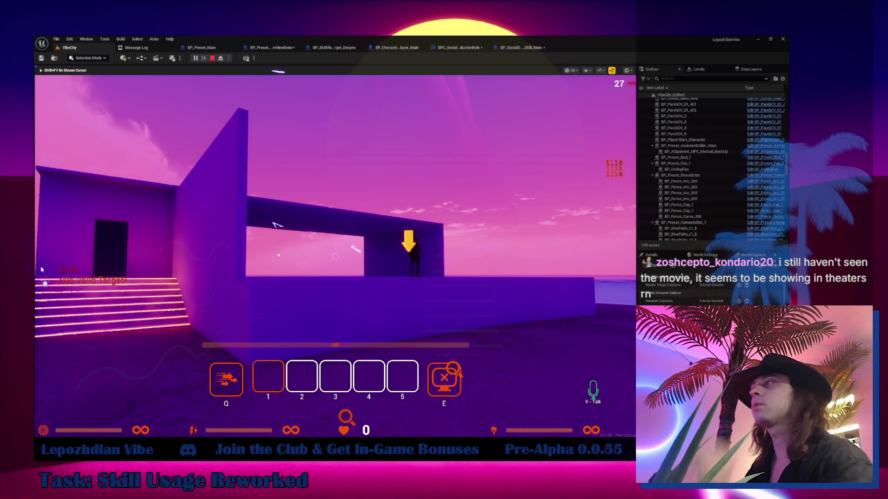
{"action": "key", "text": "Escape"}
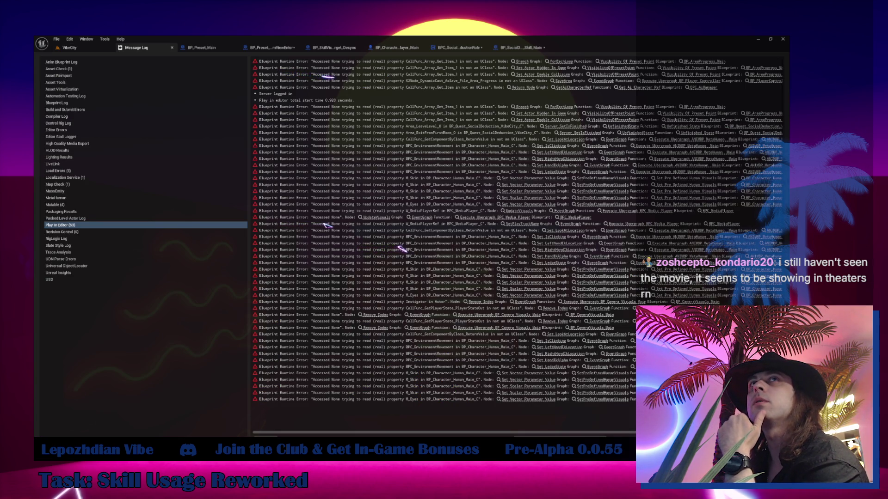
Step: Move four preset data nodes right and down in BP_Preset_CalmViewEnter's SetPreset graph, then close it
{"action": "left_click", "coordinate": [275, 48]}
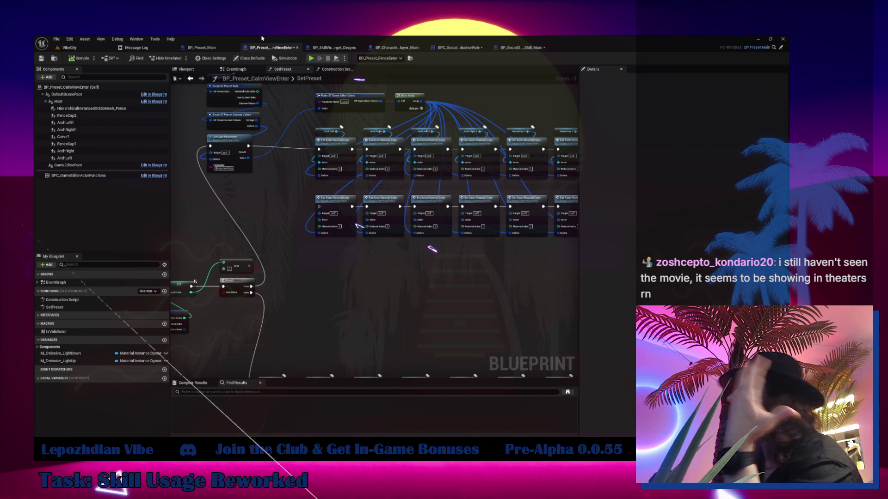
{"action": "left_click_drag", "start_coordinate": [211, 208], "coordinate": [260, 247]}
{"action": "mouse_move", "coordinate": [239, 116]}
{"action": "left_mouse_down"}
{"action": "mouse_move", "coordinate": [279, 193]}
{"action": "mouse_move", "coordinate": [298, 196]}
{"action": "left_mouse_up"}
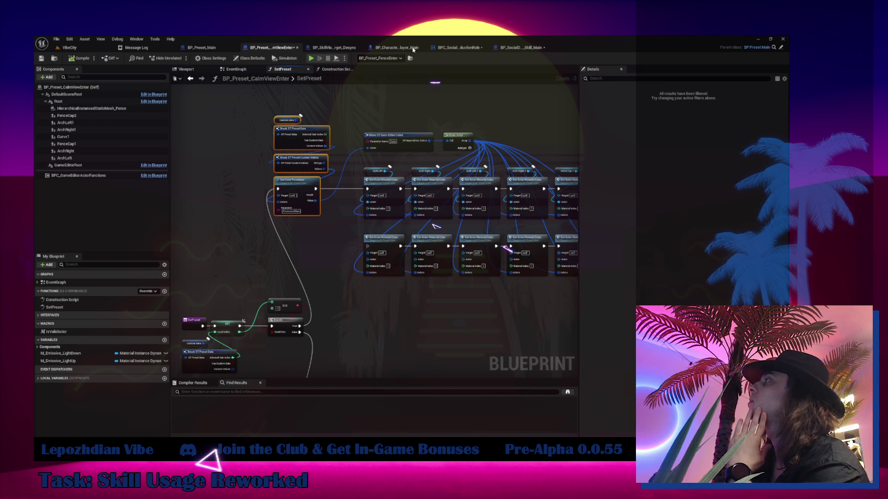
{"action": "key", "text": "ctrl+w"}
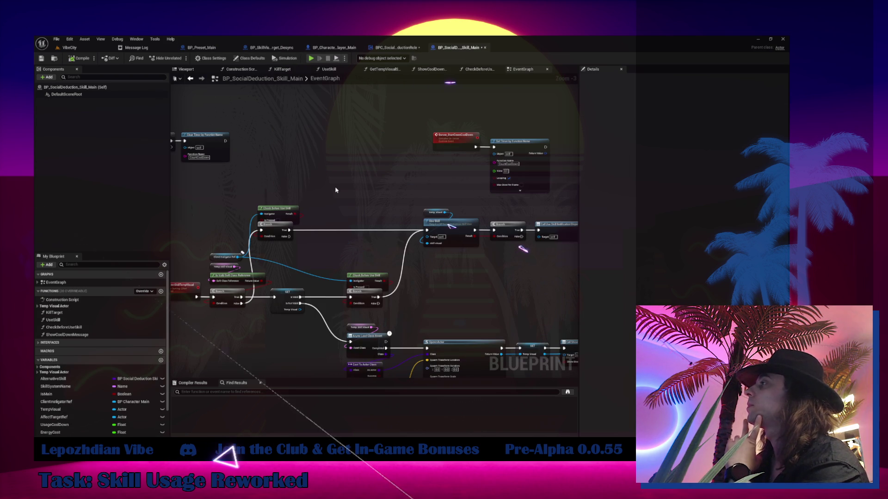
Step: Follow Server_UseSkill through the role's EventGraph past the first Branch into CheckBeforeUseSkill
{"action": "left_click_drag", "start_coordinate": [279, 210], "coordinate": [281, 201]}
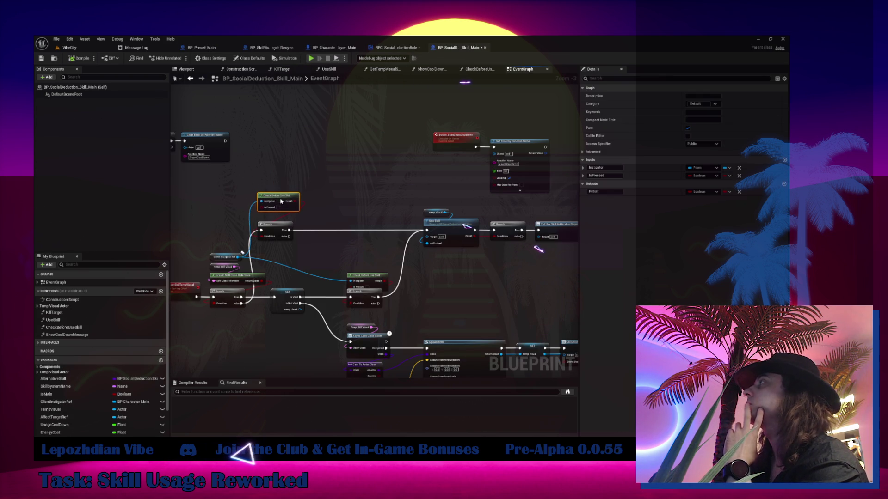
{"action": "left_click", "coordinate": [344, 49]}
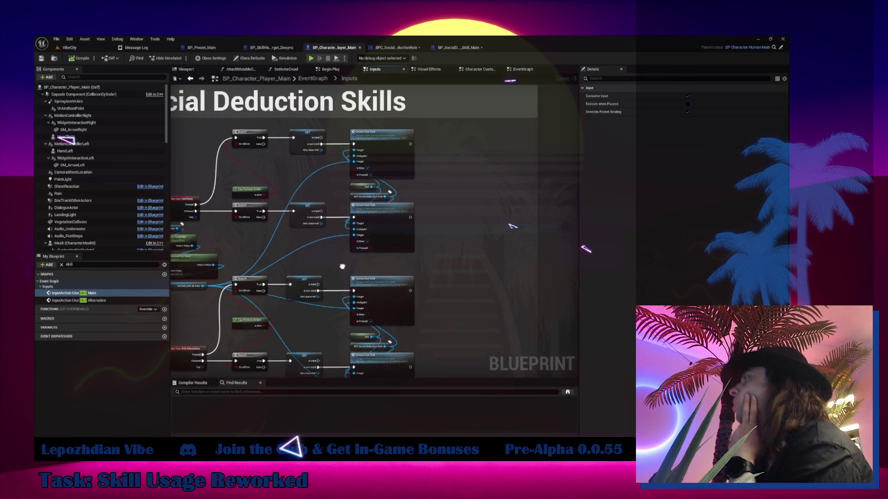
{"action": "double_click", "coordinate": [370, 192]}
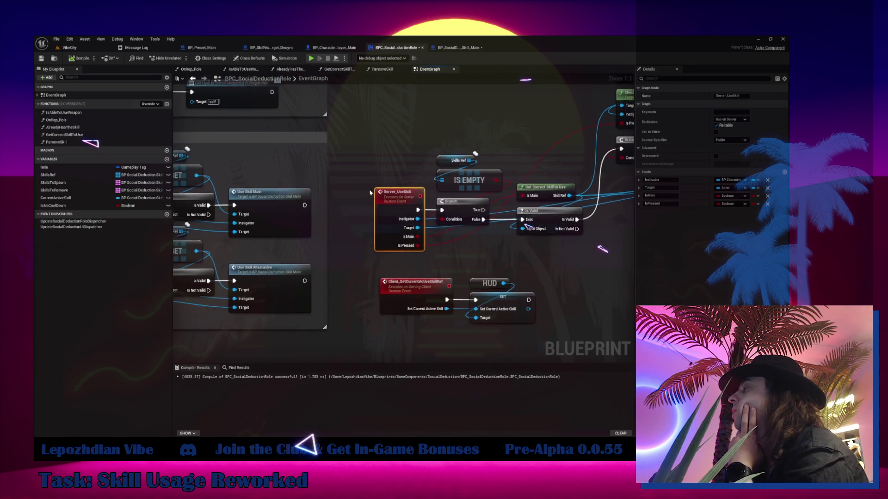
{"action": "left_click_drag", "start_coordinate": [513, 271], "coordinate": [371, 295]}
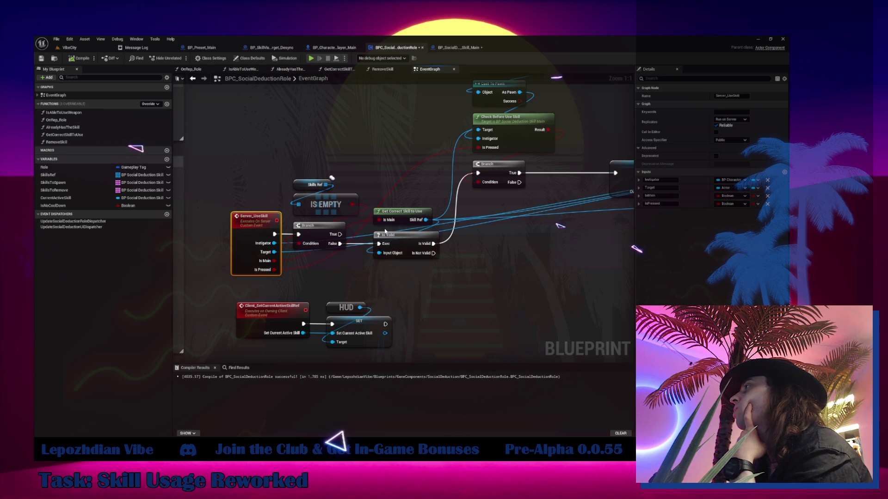
{"action": "left_click_drag", "start_coordinate": [386, 234], "coordinate": [350, 315]}
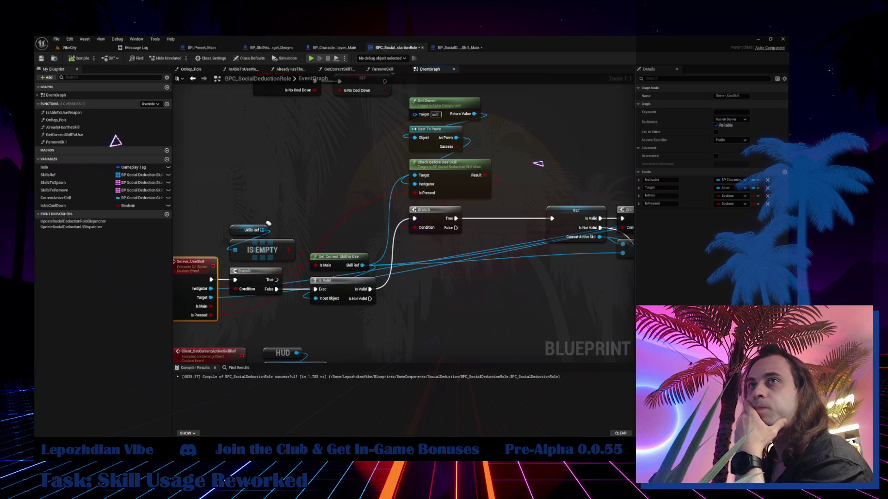
{"action": "left_click_drag", "start_coordinate": [448, 285], "coordinate": [282, 259]}
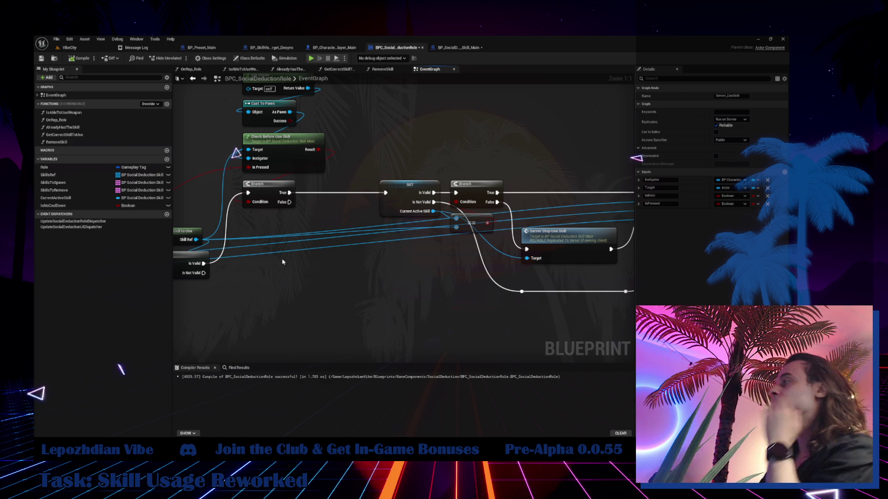
{"action": "double_click", "coordinate": [291, 146]}
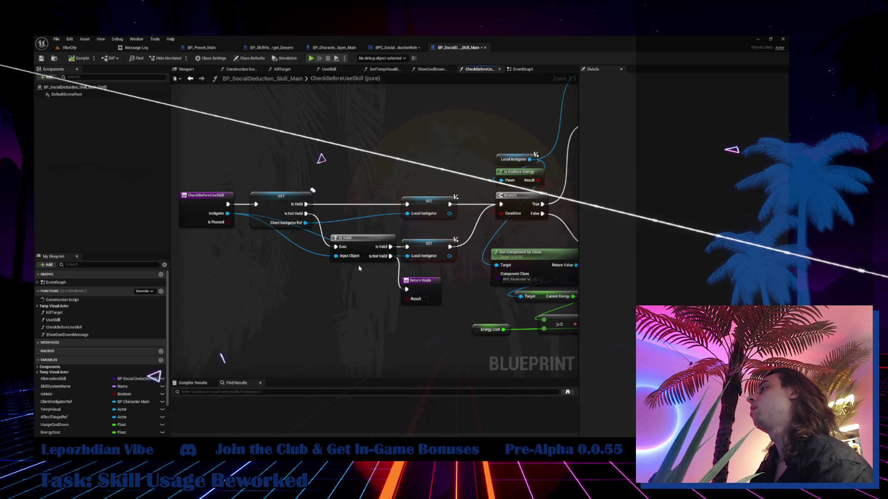
Step: Review CheckBeforeUseSkill's nodes and return node, then go back to BPC_SocialDeductionRole's EventGraph
{"action": "left_click_drag", "start_coordinate": [359, 268], "coordinate": [67, 352]}
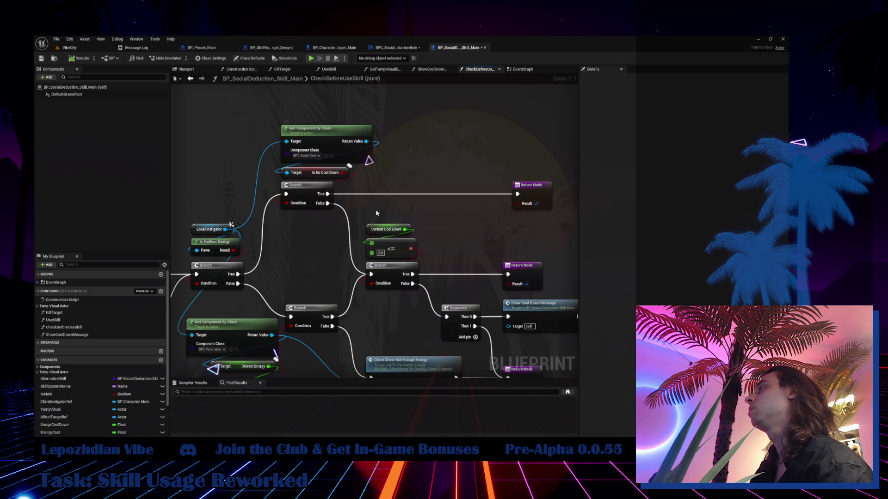
{"action": "left_click_drag", "start_coordinate": [540, 194], "coordinate": [535, 195]}
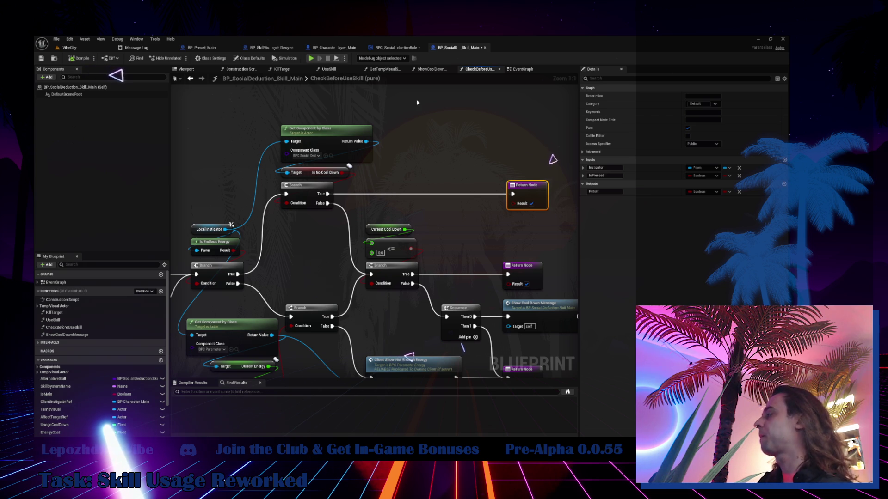
{"action": "scroll", "coordinate": [463, 201], "scroll_direction": "down", "scroll_amount": 3}
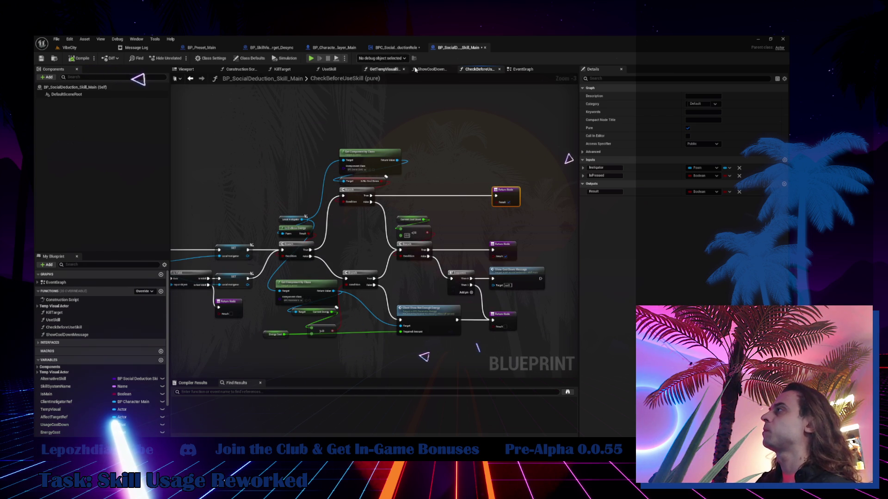
{"action": "left_click", "coordinate": [522, 70]}
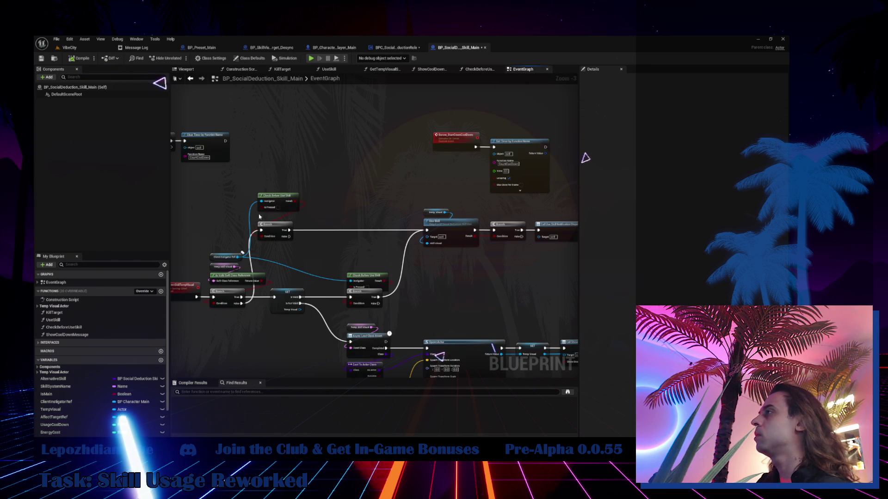
{"action": "left_click", "coordinate": [407, 50]}
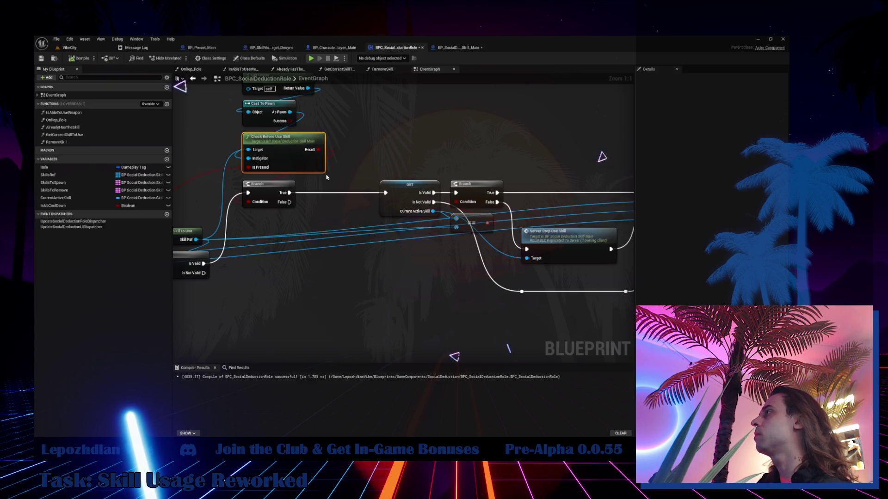
{"action": "mouse_move", "coordinate": [410, 109]}
{"action": "left_mouse_down"}
{"action": "mouse_move", "coordinate": [255, 131]}
{"action": "mouse_move", "coordinate": [259, 237]}
{"action": "mouse_move", "coordinate": [334, 167]}
{"action": "mouse_move", "coordinate": [179, 187]}
{"action": "mouse_move", "coordinate": [283, 206]}
{"action": "left_mouse_up"}
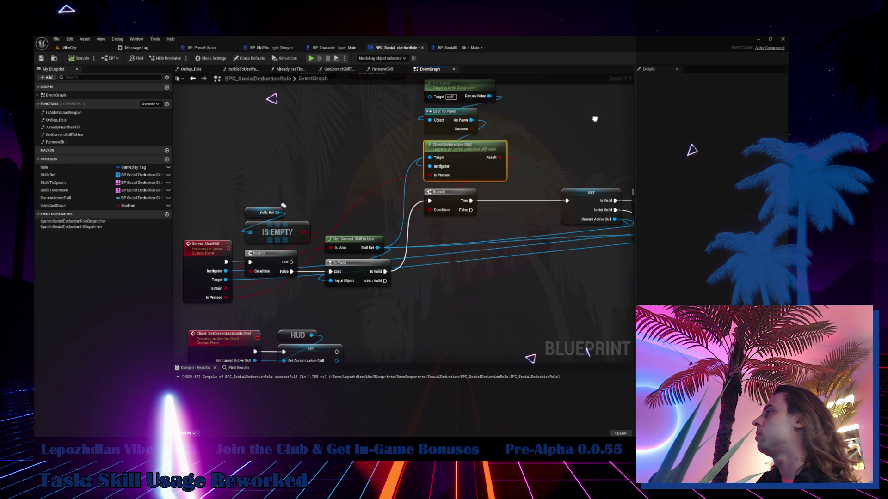
{"action": "mouse_move", "coordinate": [595, 119]}
{"action": "left_mouse_down"}
{"action": "mouse_move", "coordinate": [315, 140]}
{"action": "mouse_move", "coordinate": [331, 128]}
{"action": "left_mouse_up"}
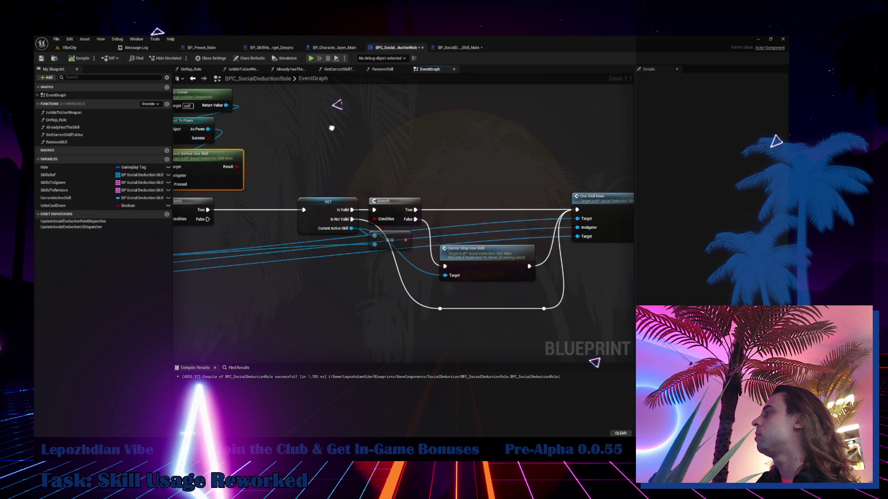
{"action": "left_click_drag", "start_coordinate": [332, 128], "coordinate": [268, 133]}
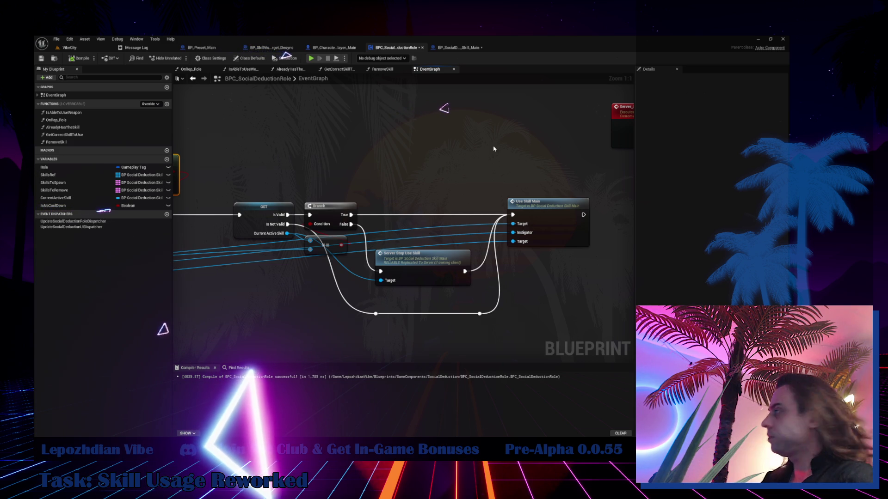
{"action": "double_click", "coordinate": [562, 218]}
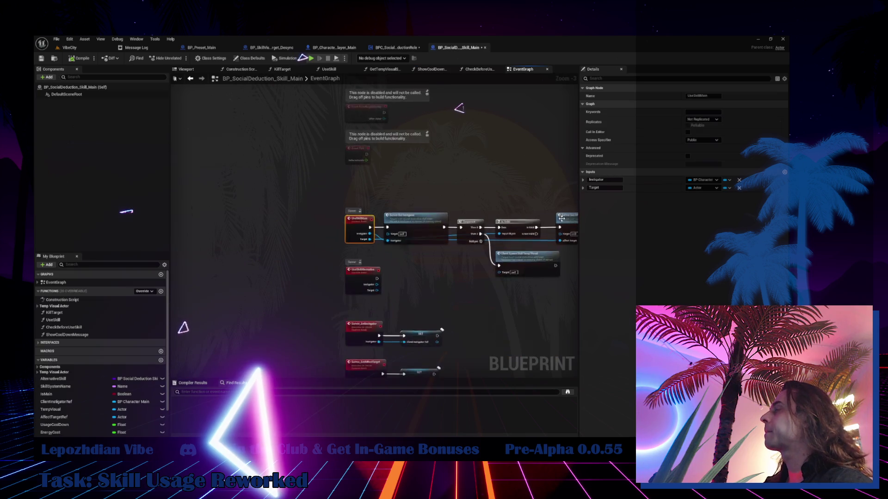
Step: Add a third Boolean input to UseSkillMain and begin naming it with 'b'
{"action": "left_click", "coordinate": [784, 173]}
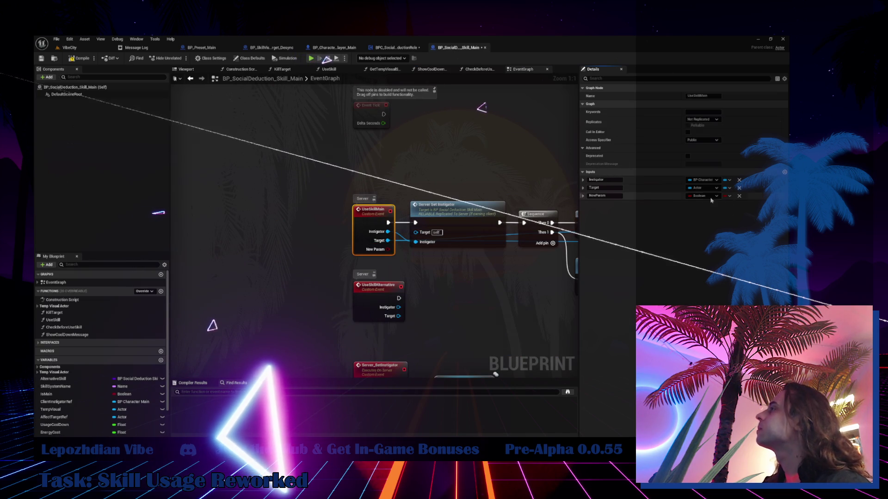
{"action": "left_click", "coordinate": [600, 196]}
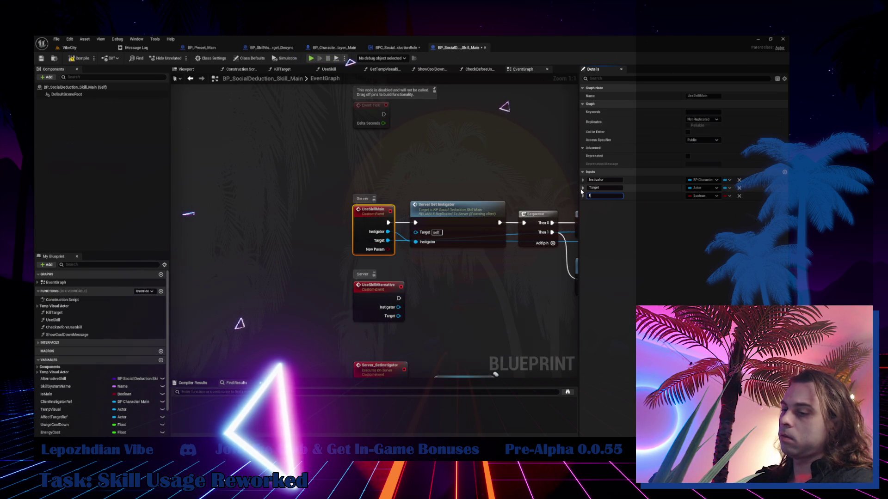
{"action": "type", "text": "b"}
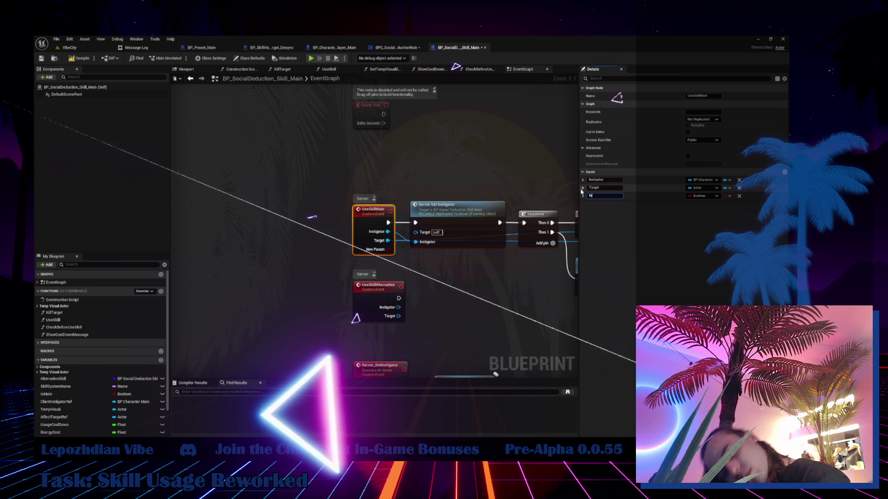
{"action": "left_click", "coordinate": [387, 51]}
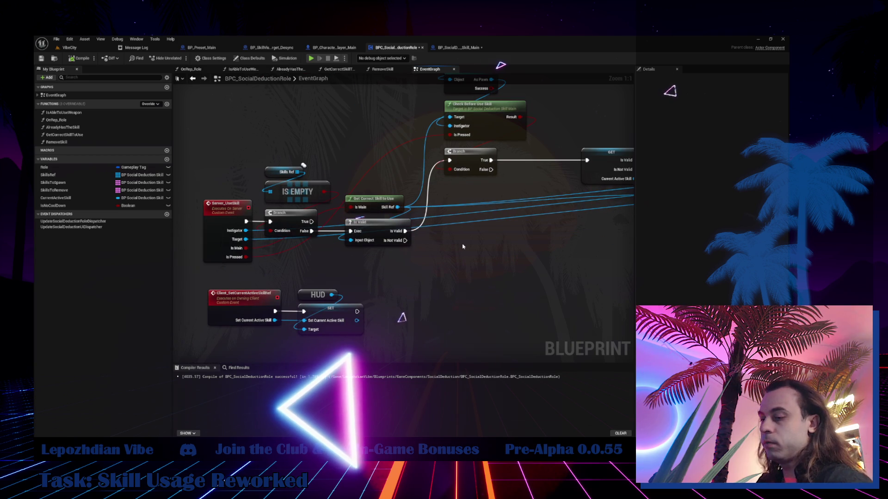
Step: Place a new Branch node and shift Server Stop Use Skill and Use Skill Main right
{"action": "left_click", "coordinate": [474, 255]}
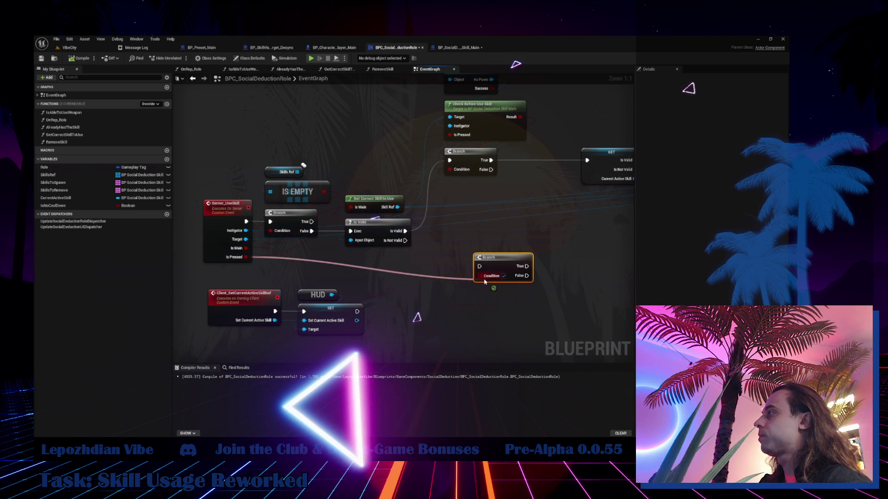
{"action": "left_click_drag", "start_coordinate": [336, 266], "coordinate": [427, 244]}
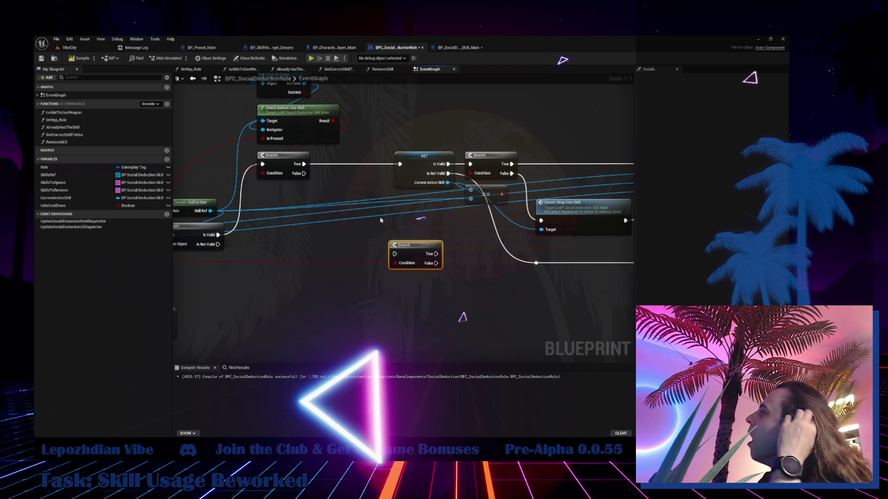
{"action": "left_click_drag", "start_coordinate": [304, 163], "coordinate": [395, 254]}
{"action": "left_click_drag", "start_coordinate": [296, 142], "coordinate": [328, 217]}
{"action": "mouse_move", "coordinate": [613, 140]}
{"action": "left_mouse_down"}
{"action": "mouse_move", "coordinate": [406, 303]}
{"action": "mouse_move", "coordinate": [406, 323]}
{"action": "left_mouse_up"}
{"action": "mouse_move", "coordinate": [405, 266]}
{"action": "left_mouse_down"}
{"action": "mouse_move", "coordinate": [466, 301]}
{"action": "mouse_move", "coordinate": [495, 304]}
{"action": "left_mouse_up"}
{"action": "left_click_drag", "start_coordinate": [282, 284], "coordinate": [235, 194]}
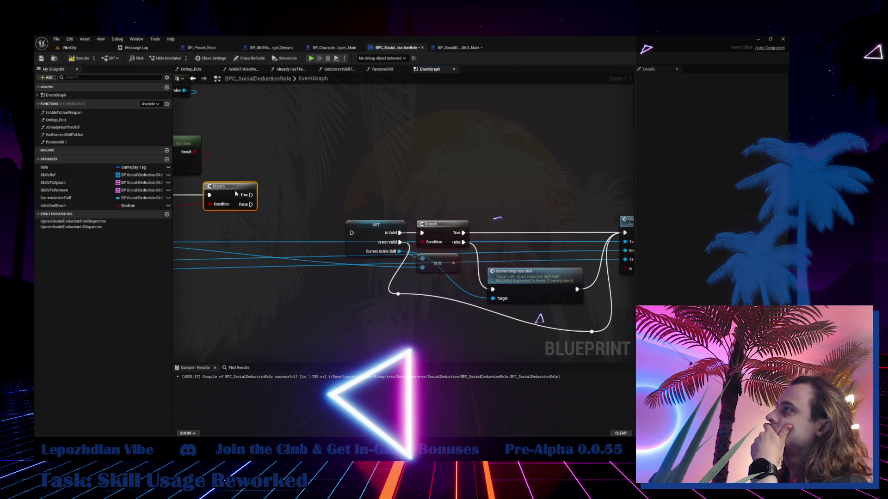
{"action": "mouse_move", "coordinate": [319, 224]}
{"action": "left_mouse_down"}
{"action": "mouse_move", "coordinate": [593, 213]}
{"action": "mouse_move", "coordinate": [643, 184]}
{"action": "mouse_move", "coordinate": [632, 193]}
{"action": "mouse_move", "coordinate": [462, 210]}
{"action": "mouse_move", "coordinate": [331, 201]}
{"action": "mouse_move", "coordinate": [305, 235]}
{"action": "mouse_move", "coordinate": [275, 252]}
{"action": "mouse_move", "coordinate": [254, 250]}
{"action": "left_mouse_up"}
{"action": "left_click", "coordinate": [324, 238]}
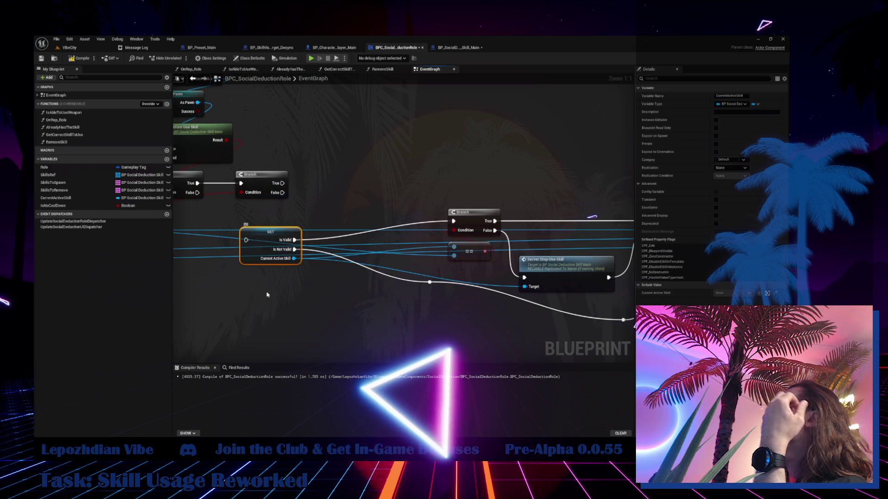
Step: Line up GET, the first Branch and == nodes, setting the new Branch beside the first
{"action": "mouse_move", "coordinate": [205, 197]}
{"action": "left_mouse_down"}
{"action": "mouse_move", "coordinate": [326, 214]}
{"action": "mouse_move", "coordinate": [367, 257]}
{"action": "left_mouse_up"}
{"action": "left_click_drag", "start_coordinate": [374, 197], "coordinate": [435, 332]}
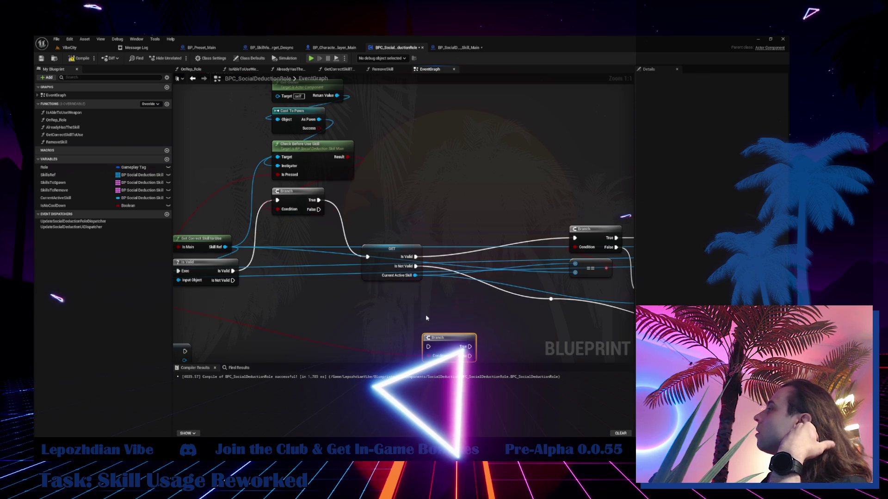
{"action": "mouse_move", "coordinate": [390, 260]}
{"action": "left_mouse_down"}
{"action": "mouse_move", "coordinate": [392, 202]}
{"action": "mouse_move", "coordinate": [306, 235]}
{"action": "left_mouse_up"}
{"action": "left_click_drag", "start_coordinate": [441, 235], "coordinate": [492, 300]}
{"action": "mouse_move", "coordinate": [476, 257]}
{"action": "left_mouse_down"}
{"action": "mouse_move", "coordinate": [437, 210]}
{"action": "mouse_move", "coordinate": [346, 221]}
{"action": "left_mouse_up"}
{"action": "mouse_move", "coordinate": [333, 261]}
{"action": "left_mouse_down"}
{"action": "mouse_move", "coordinate": [325, 270]}
{"action": "mouse_move", "coordinate": [335, 246]}
{"action": "left_mouse_up"}
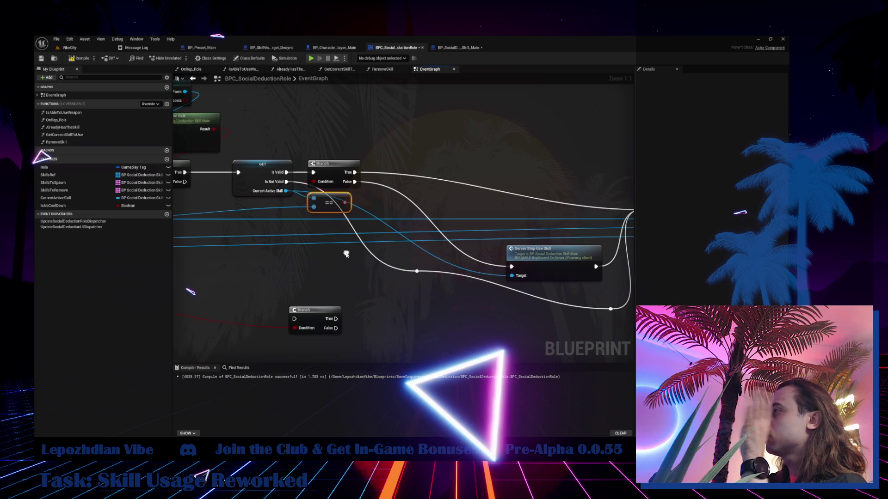
{"action": "mouse_move", "coordinate": [311, 315]}
{"action": "left_mouse_down"}
{"action": "mouse_move", "coordinate": [426, 177]}
{"action": "mouse_move", "coordinate": [332, 216]}
{"action": "mouse_move", "coordinate": [364, 212]}
{"action": "left_mouse_up"}
Step: Wire first Branch True to the new Branch, its True to Use Skill Main, then inspect UseSkillMain
{"action": "left_click_drag", "start_coordinate": [371, 208], "coordinate": [395, 203]}
{"action": "scroll", "coordinate": [417, 236], "scroll_direction": "down", "scroll_amount": 3}
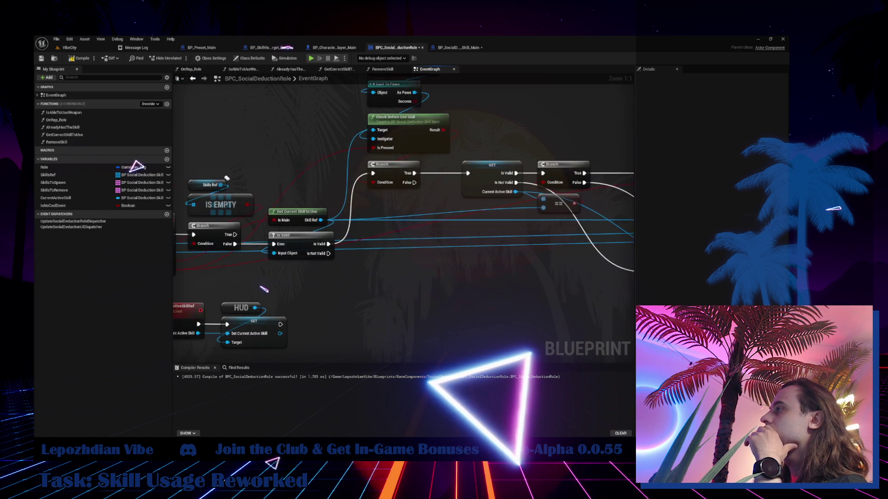
{"action": "scroll", "coordinate": [402, 204], "scroll_direction": "up", "scroll_amount": 3}
{"action": "mouse_move", "coordinate": [400, 202]}
{"action": "left_mouse_down"}
{"action": "mouse_move", "coordinate": [575, 239]}
{"action": "mouse_move", "coordinate": [572, 189]}
{"action": "mouse_move", "coordinate": [481, 245]}
{"action": "left_mouse_up"}
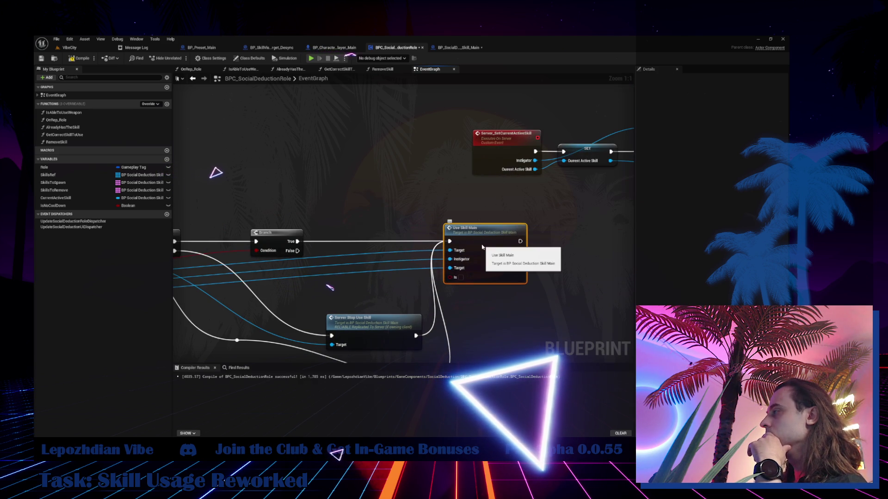
{"action": "double_click", "coordinate": [482, 245]}
{"action": "left_click_drag", "start_coordinate": [481, 249], "coordinate": [390, 254]}
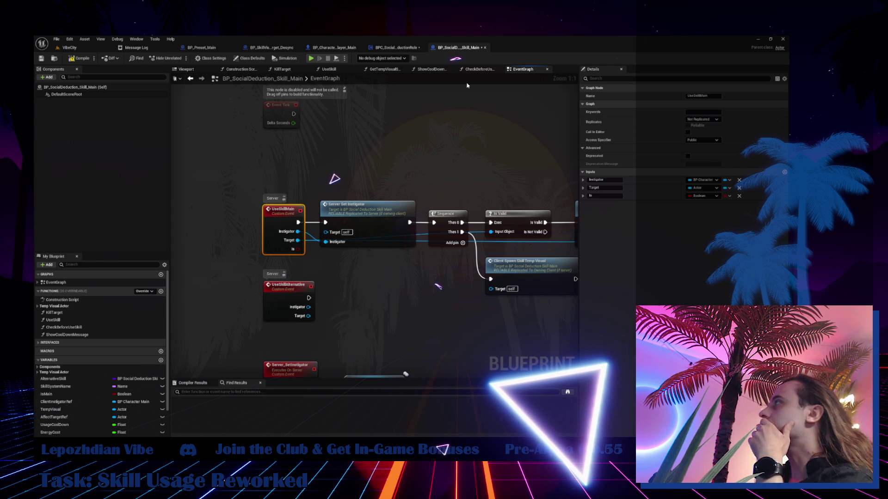
{"action": "left_click", "coordinate": [396, 47]}
Step: Inspect the Server_StopUseSkill event and its Server Set Current Active Skill call
{"action": "mouse_move", "coordinate": [361, 217]}
{"action": "left_mouse_down"}
{"action": "mouse_move", "coordinate": [426, 206]}
{"action": "mouse_move", "coordinate": [433, 180]}
{"action": "left_mouse_up"}
{"action": "double_click", "coordinate": [445, 285]}
{"action": "mouse_move", "coordinate": [445, 281]}
{"action": "left_mouse_down"}
{"action": "mouse_move", "coordinate": [381, 329]}
{"action": "mouse_move", "coordinate": [237, 341]}
{"action": "left_mouse_up"}
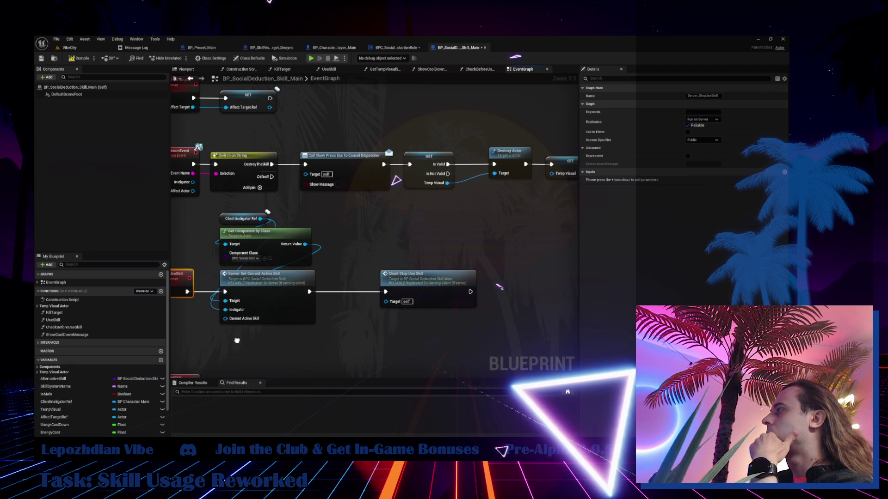
{"action": "left_click_drag", "start_coordinate": [236, 341], "coordinate": [288, 339]}
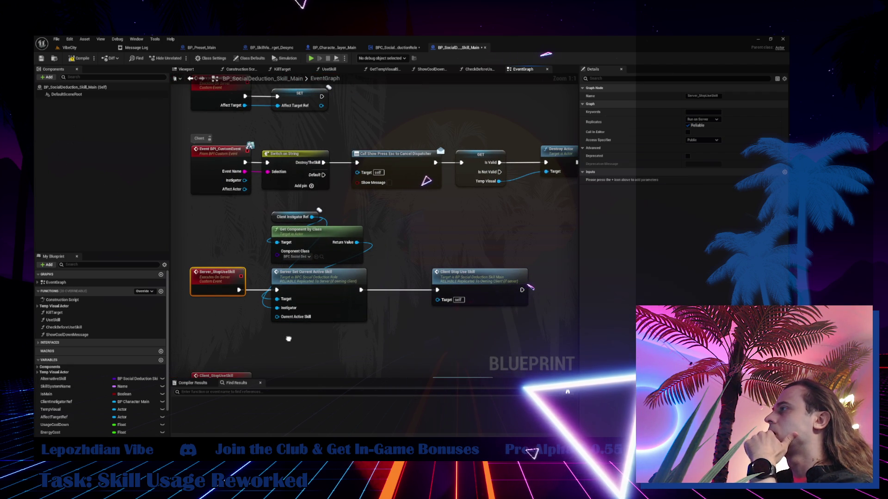
{"action": "left_click_drag", "start_coordinate": [288, 339], "coordinate": [289, 338]}
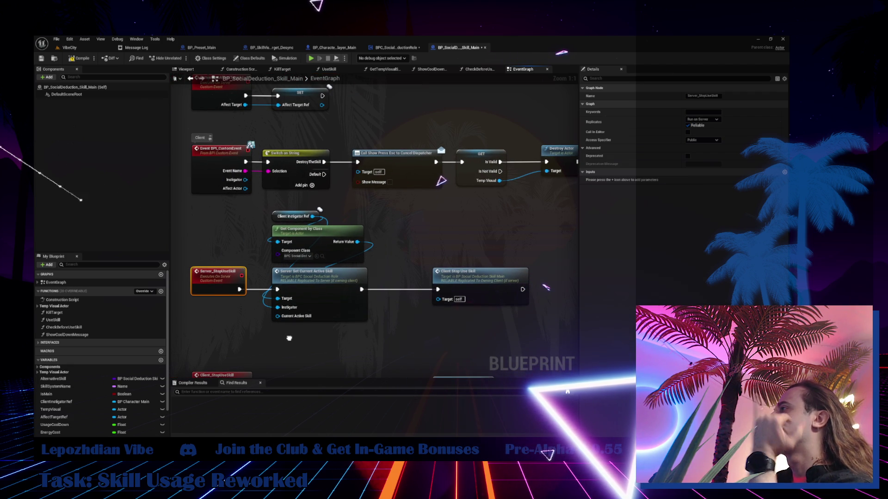
{"action": "double_click", "coordinate": [332, 302]}
Step: Open UseSkillMain from the gated Use Skill Main call and review its Is Valid nodes
{"action": "left_click_drag", "start_coordinate": [495, 253], "coordinate": [336, 251]}
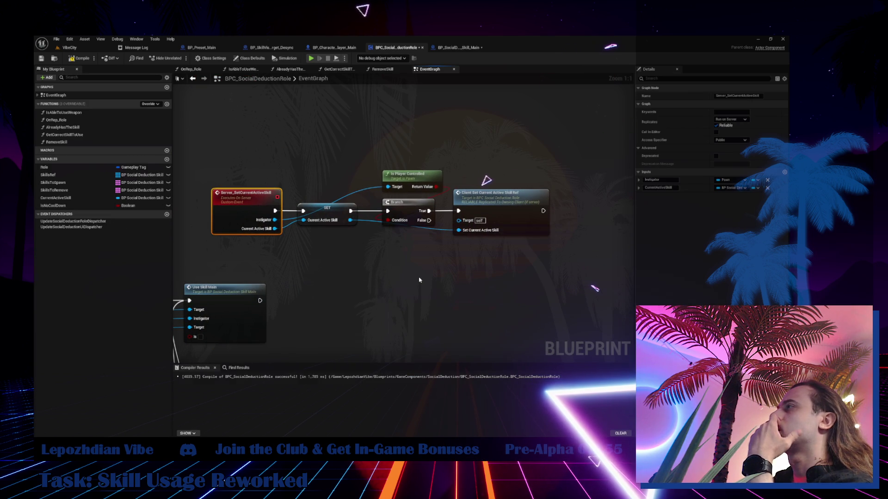
{"action": "left_click_drag", "start_coordinate": [514, 207], "coordinate": [765, 91]}
{"action": "double_click", "coordinate": [497, 180]}
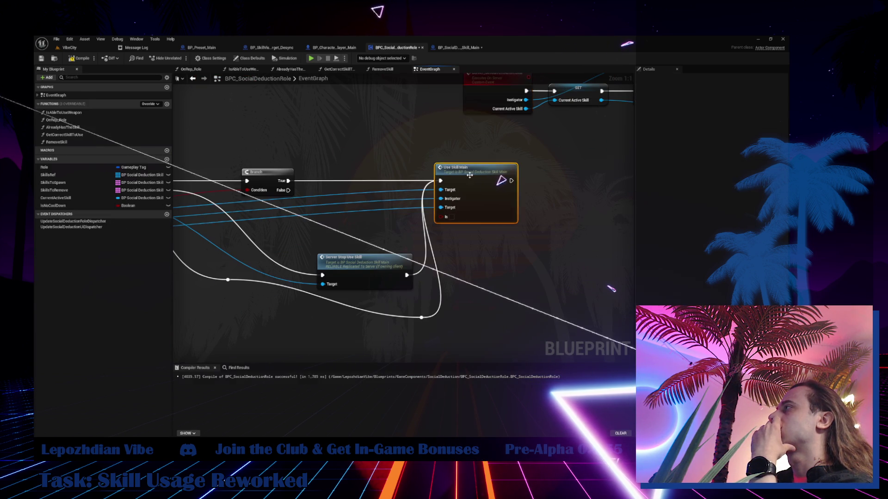
{"action": "left_click_drag", "start_coordinate": [508, 180], "coordinate": [525, 179]}
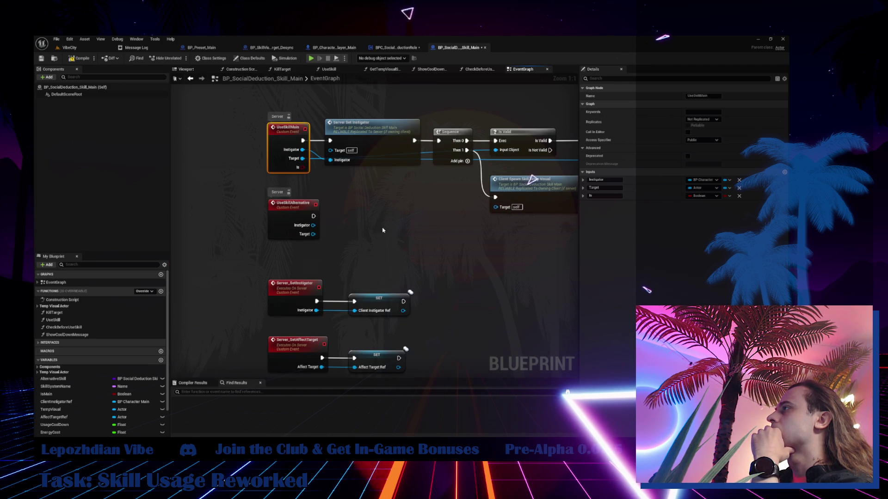
{"action": "scroll", "coordinate": [383, 242], "scroll_direction": "down", "scroll_amount": 4}
{"action": "scroll", "coordinate": [406, 262], "scroll_direction": "up", "scroll_amount": 3}
{"action": "mouse_move", "coordinate": [410, 264]}
{"action": "left_mouse_down"}
{"action": "mouse_move", "coordinate": [390, 156]}
{"action": "mouse_move", "coordinate": [357, 77]}
{"action": "mouse_move", "coordinate": [300, 78]}
{"action": "left_mouse_up"}
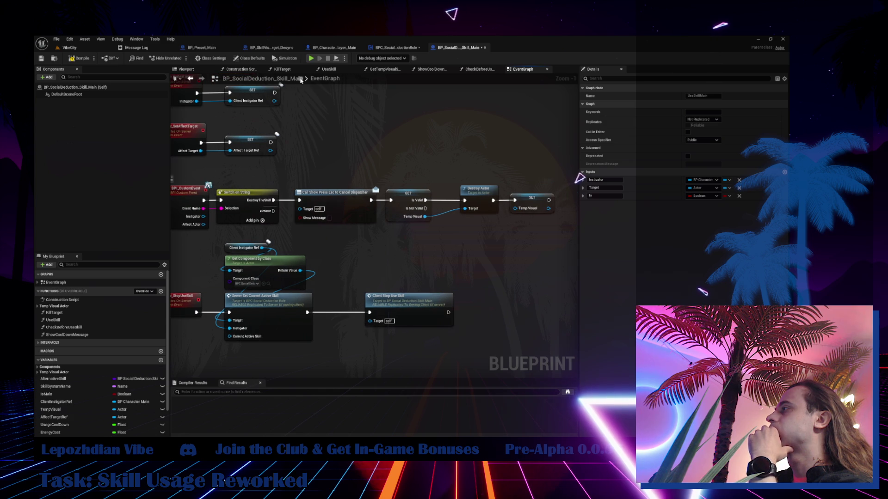
Step: Check Client_StopUseSkill, then reopen UseSkillMain showing its Instigator, Target and Boolean inputs
{"action": "double_click", "coordinate": [413, 320]}
{"action": "mouse_move", "coordinate": [415, 317]}
{"action": "left_mouse_down"}
{"action": "mouse_move", "coordinate": [289, 325]}
{"action": "mouse_move", "coordinate": [313, 454]}
{"action": "left_mouse_up"}
{"action": "mouse_move", "coordinate": [370, 231]}
{"action": "left_mouse_down"}
{"action": "mouse_move", "coordinate": [385, 256]}
{"action": "mouse_move", "coordinate": [385, 339]}
{"action": "mouse_move", "coordinate": [371, 475]}
{"action": "left_mouse_up"}
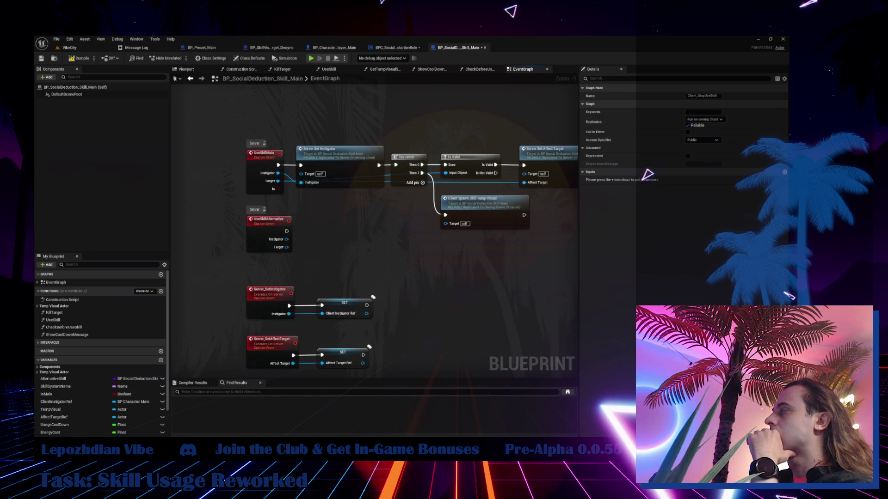
{"action": "left_click", "coordinate": [396, 47]}
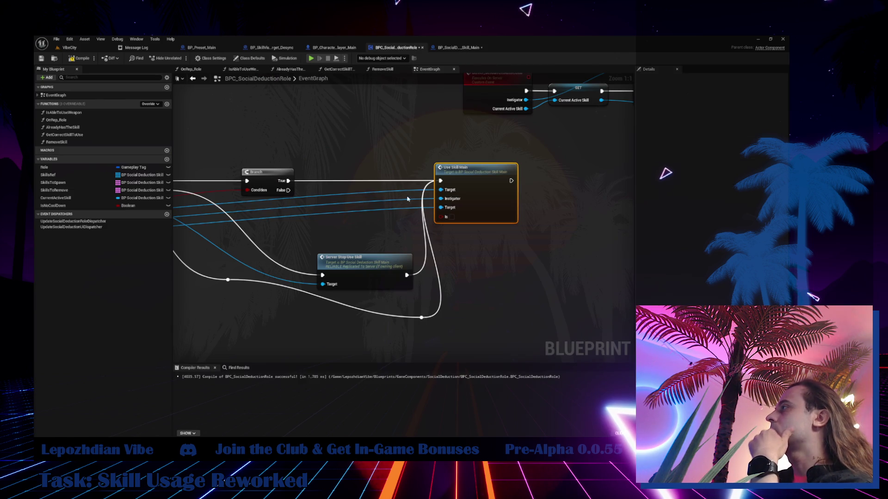
{"action": "double_click", "coordinate": [488, 194]}
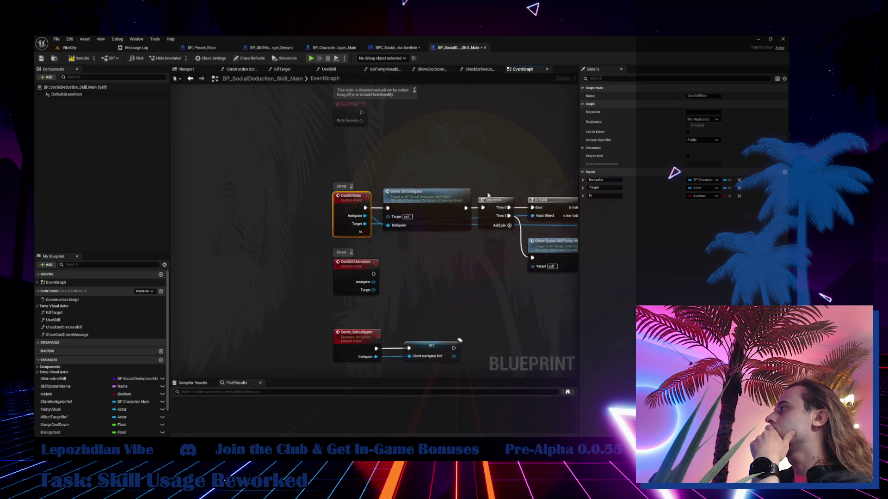
Step: Remove UseSkillMain's Is input and add a Boolean input named IsPressed in its place
{"action": "left_click", "coordinate": [740, 196]}
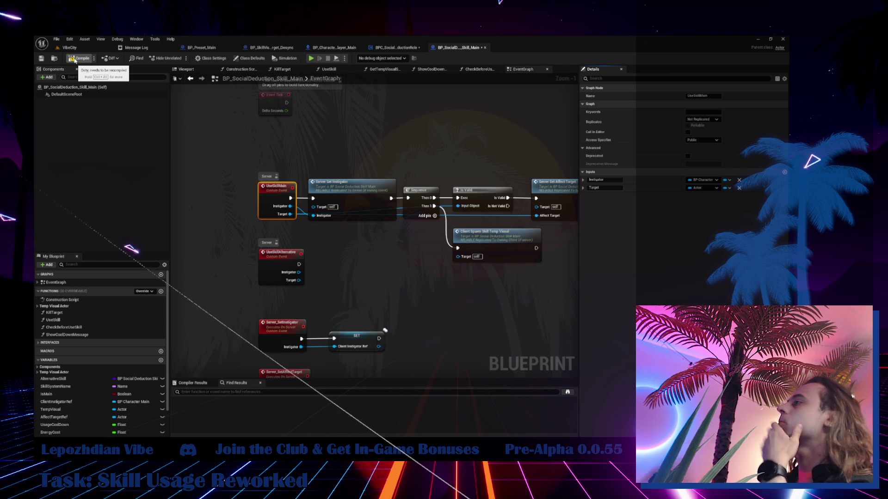
{"action": "left_click", "coordinate": [784, 172]}
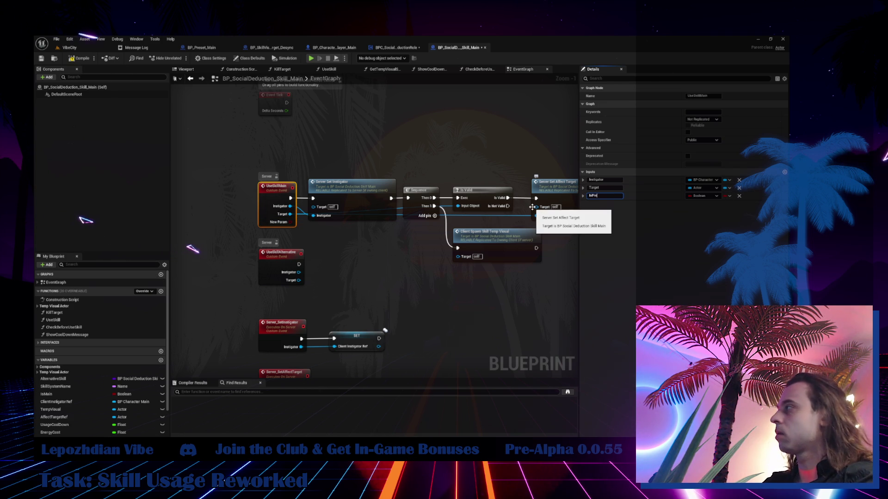
{"action": "type", "text": "d"}
{"action": "key", "text": "Return"}
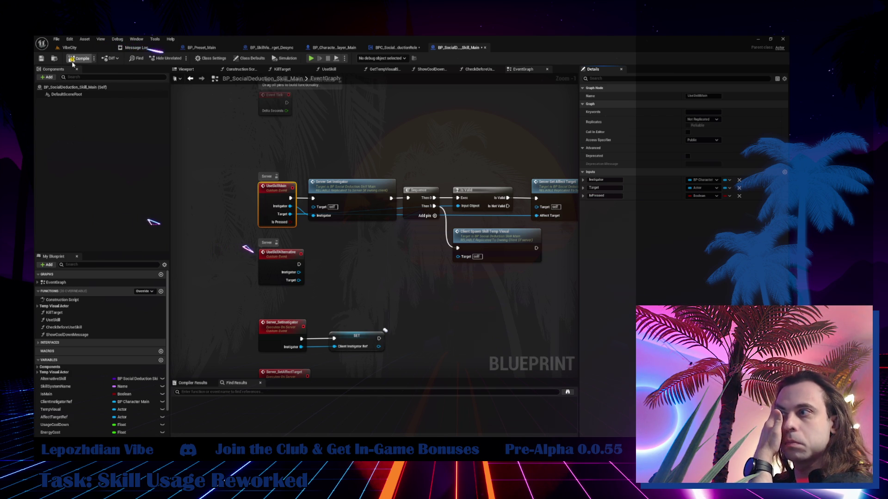
Step: Save the skill Blueprint and go back to BPC_SocialDeductionRole's EventGraph
{"action": "left_click", "coordinate": [42, 60]}
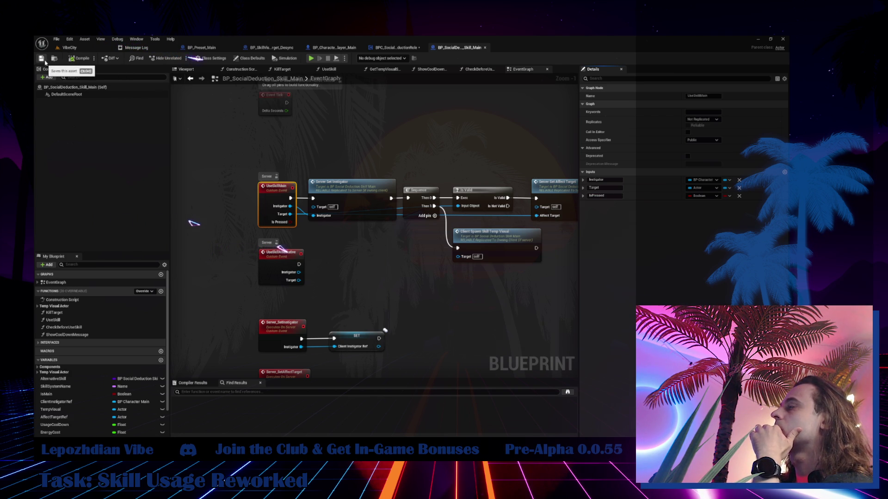
{"action": "left_click", "coordinate": [389, 49]}
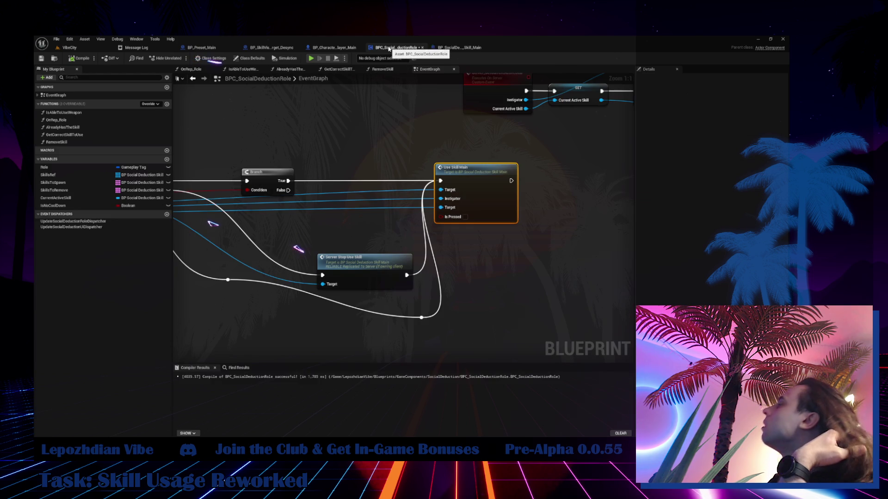
Step: Clear space around the Branch nodes and duplicate the Use Skill Main call
{"action": "left_click_drag", "start_coordinate": [361, 224], "coordinate": [434, 223]}
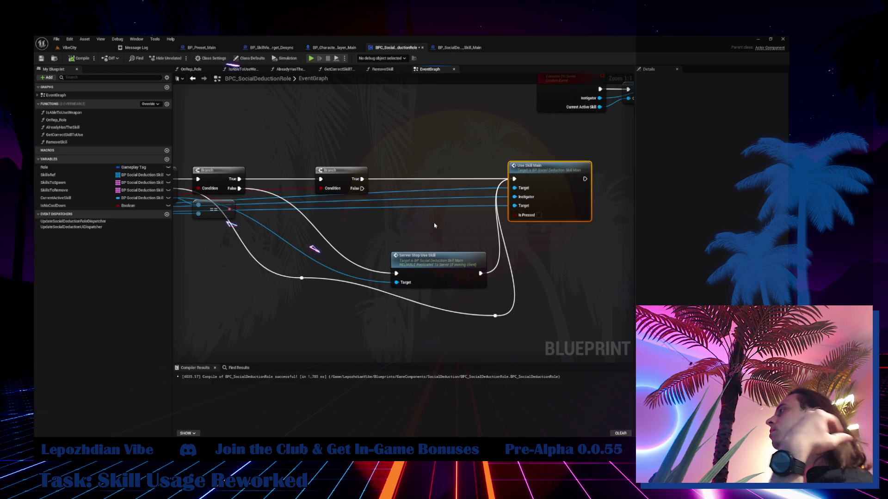
{"action": "mouse_move", "coordinate": [435, 259]}
{"action": "left_mouse_down"}
{"action": "mouse_move", "coordinate": [364, 307]}
{"action": "mouse_move", "coordinate": [381, 161]}
{"action": "mouse_move", "coordinate": [385, 224]}
{"action": "mouse_move", "coordinate": [375, 229]}
{"action": "left_mouse_up"}
{"action": "left_click", "coordinate": [554, 164]}
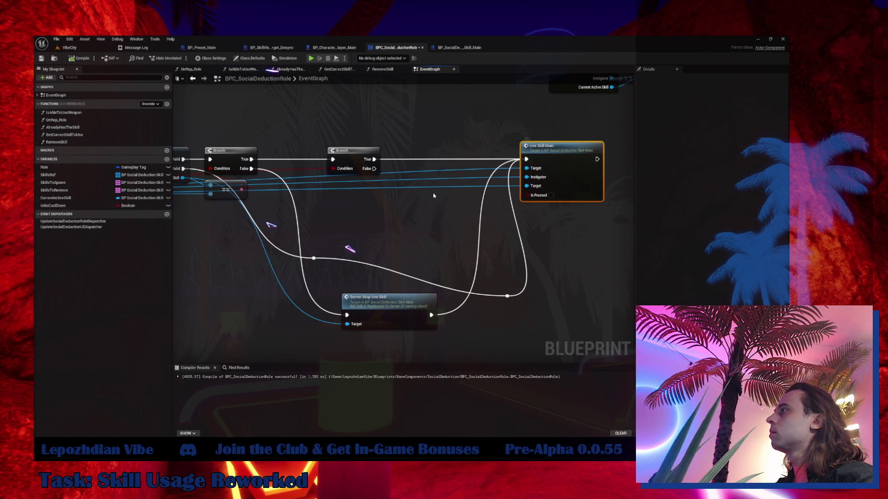
{"action": "key", "text": "ctrl+c"}
{"action": "key", "text": "ctrl+v"}
Step: Tick Is Pressed on the original call and wire the second Branch's False output to the unticked copy below it
{"action": "double_click", "coordinate": [395, 169]}
{"action": "mouse_move", "coordinate": [401, 174]}
{"action": "left_mouse_down"}
{"action": "mouse_move", "coordinate": [337, 118]}
{"action": "mouse_move", "coordinate": [400, 208]}
{"action": "mouse_move", "coordinate": [399, 221]}
{"action": "left_mouse_up"}
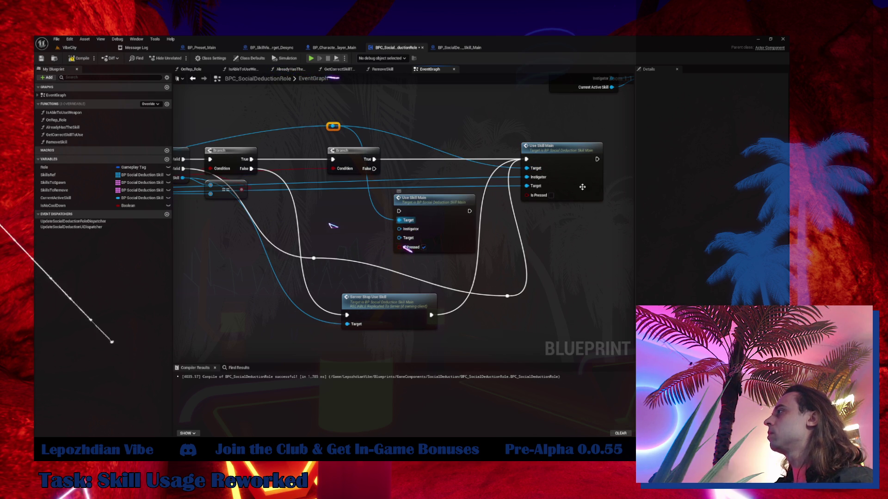
{"action": "left_click", "coordinate": [551, 195]}
{"action": "left_click", "coordinate": [424, 248]}
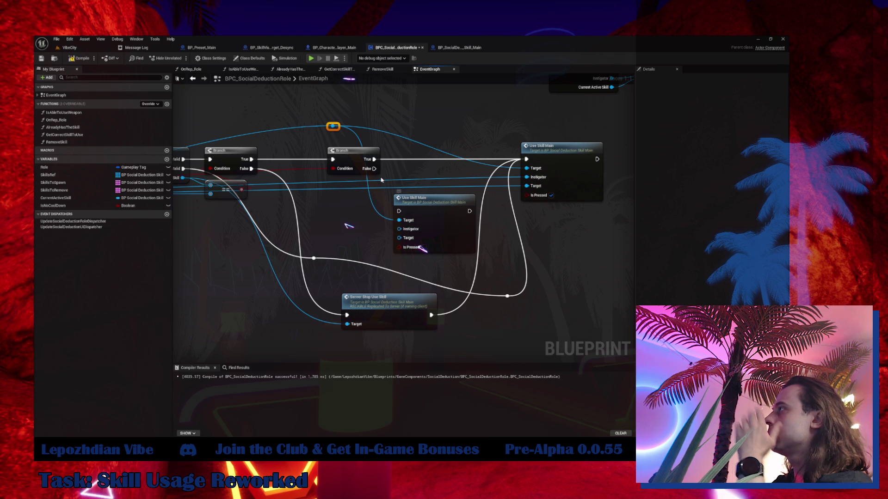
{"action": "left_click_drag", "start_coordinate": [372, 170], "coordinate": [399, 211]}
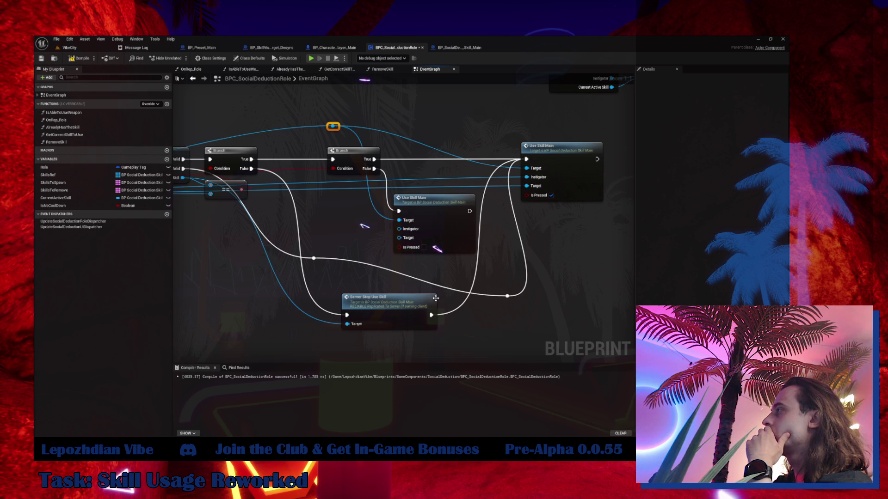
{"action": "mouse_move", "coordinate": [585, 154]}
{"action": "left_mouse_down"}
{"action": "mouse_move", "coordinate": [559, 154]}
{"action": "mouse_move", "coordinate": [585, 154]}
{"action": "left_mouse_up"}
{"action": "mouse_move", "coordinate": [459, 204]}
{"action": "left_mouse_down"}
{"action": "mouse_move", "coordinate": [525, 230]}
{"action": "mouse_move", "coordinate": [582, 219]}
{"action": "left_mouse_up"}
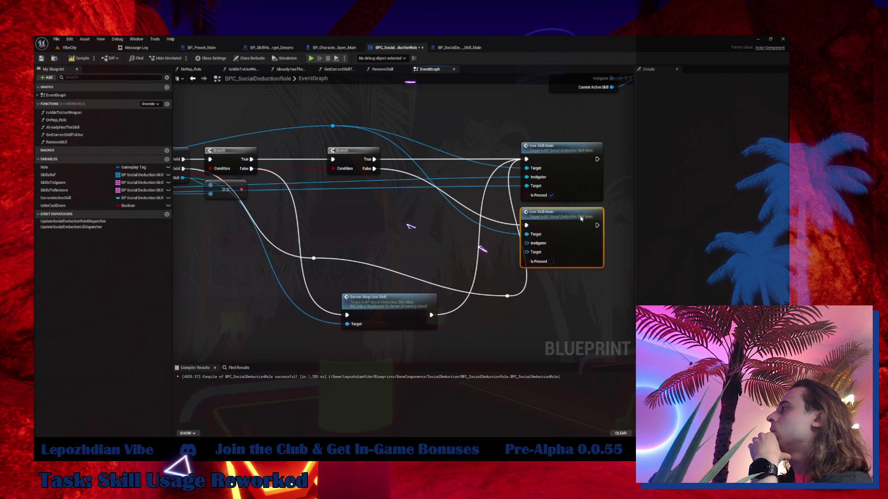
{"action": "double_click", "coordinate": [451, 178]}
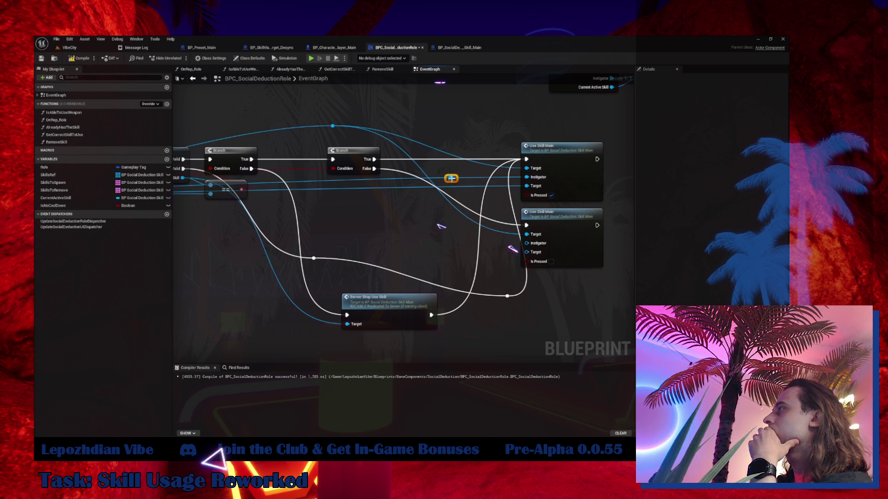
Step: Drag the new reroute points on the blue wires down and right toward the Use Skill Main calls
{"action": "mouse_move", "coordinate": [456, 180]}
{"action": "left_mouse_down"}
{"action": "mouse_move", "coordinate": [407, 185]}
{"action": "mouse_move", "coordinate": [345, 216]}
{"action": "left_mouse_up"}
{"action": "mouse_move", "coordinate": [335, 128]}
{"action": "left_mouse_down"}
{"action": "mouse_move", "coordinate": [340, 207]}
{"action": "mouse_move", "coordinate": [526, 244]}
{"action": "left_mouse_up"}
{"action": "mouse_move", "coordinate": [338, 203]}
{"action": "left_mouse_down"}
{"action": "mouse_move", "coordinate": [391, 195]}
{"action": "mouse_move", "coordinate": [337, 220]}
{"action": "mouse_move", "coordinate": [526, 252]}
{"action": "left_mouse_up"}
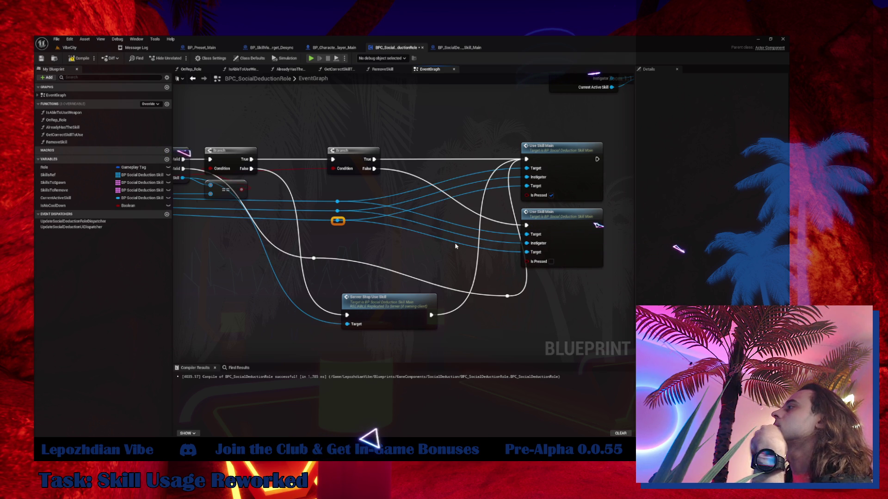
{"action": "mouse_move", "coordinate": [455, 247]}
{"action": "left_mouse_down"}
{"action": "mouse_move", "coordinate": [594, 311]}
{"action": "mouse_move", "coordinate": [729, 302]}
{"action": "left_mouse_up"}
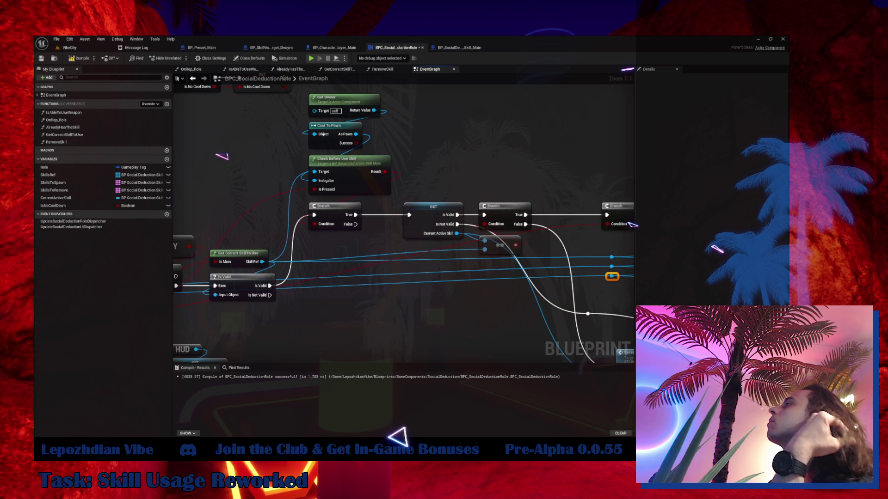
{"action": "left_click_drag", "start_coordinate": [508, 277], "coordinate": [445, 234]}
{"action": "mouse_move", "coordinate": [666, 256]}
{"action": "left_mouse_down"}
{"action": "mouse_move", "coordinate": [564, 233]}
{"action": "mouse_move", "coordinate": [348, 224]}
{"action": "mouse_move", "coordinate": [426, 248]}
{"action": "mouse_move", "coordinate": [661, 271]}
{"action": "mouse_move", "coordinate": [634, 269]}
{"action": "left_mouse_up"}
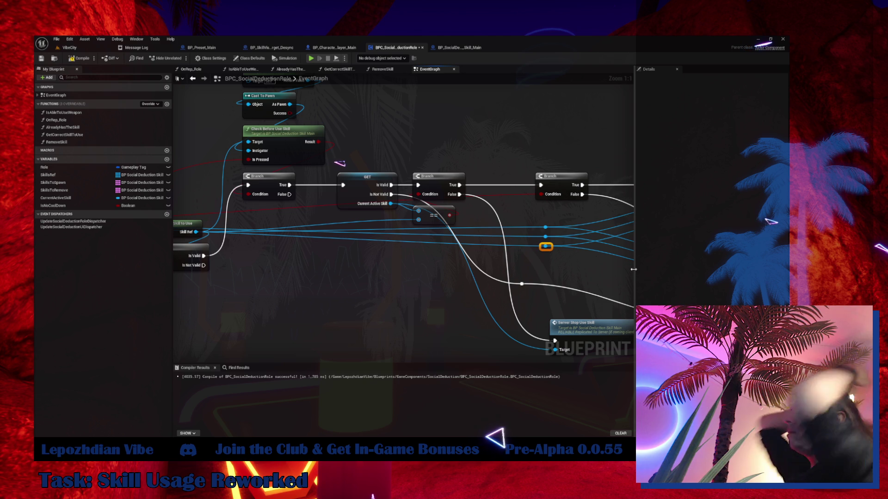
Step: Straighten the remaining reroute point and move Server Stop Use Skill up and to the left
{"action": "mouse_move", "coordinate": [526, 288]}
{"action": "left_mouse_down"}
{"action": "mouse_move", "coordinate": [325, 200]}
{"action": "mouse_move", "coordinate": [346, 244]}
{"action": "mouse_move", "coordinate": [382, 262]}
{"action": "left_mouse_up"}
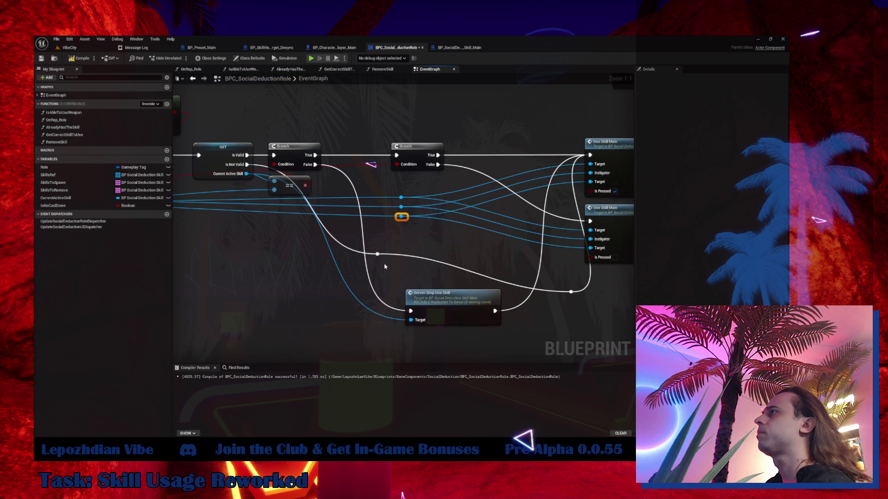
{"action": "left_click", "coordinate": [359, 258]}
{"action": "mouse_move", "coordinate": [383, 258]}
{"action": "left_mouse_down"}
{"action": "mouse_move", "coordinate": [292, 255]}
{"action": "mouse_move", "coordinate": [441, 278]}
{"action": "mouse_move", "coordinate": [508, 270]}
{"action": "mouse_move", "coordinate": [313, 258]}
{"action": "mouse_move", "coordinate": [546, 276]}
{"action": "left_mouse_up"}
{"action": "left_click_drag", "start_coordinate": [473, 165], "coordinate": [264, 148]}
{"action": "left_click_drag", "start_coordinate": [338, 258], "coordinate": [348, 253]}
{"action": "mouse_move", "coordinate": [491, 317]}
{"action": "left_mouse_down"}
{"action": "mouse_move", "coordinate": [458, 297]}
{"action": "mouse_move", "coordinate": [483, 305]}
{"action": "mouse_move", "coordinate": [428, 297]}
{"action": "mouse_move", "coordinate": [390, 159]}
{"action": "mouse_move", "coordinate": [341, 287]}
{"action": "mouse_move", "coordinate": [296, 268]}
{"action": "left_mouse_up"}
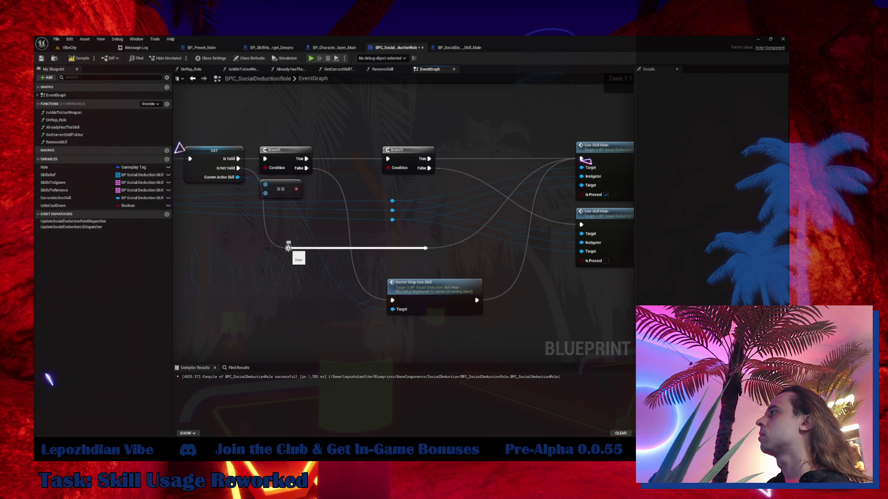
Step: Delete the stray reroute points and wire Is Not Valid and Server Stop Use Skill into the second Branch
{"action": "mouse_move", "coordinate": [289, 248]}
{"action": "left_mouse_down"}
{"action": "mouse_move", "coordinate": [390, 147]}
{"action": "mouse_move", "coordinate": [388, 161]}
{"action": "left_mouse_up"}
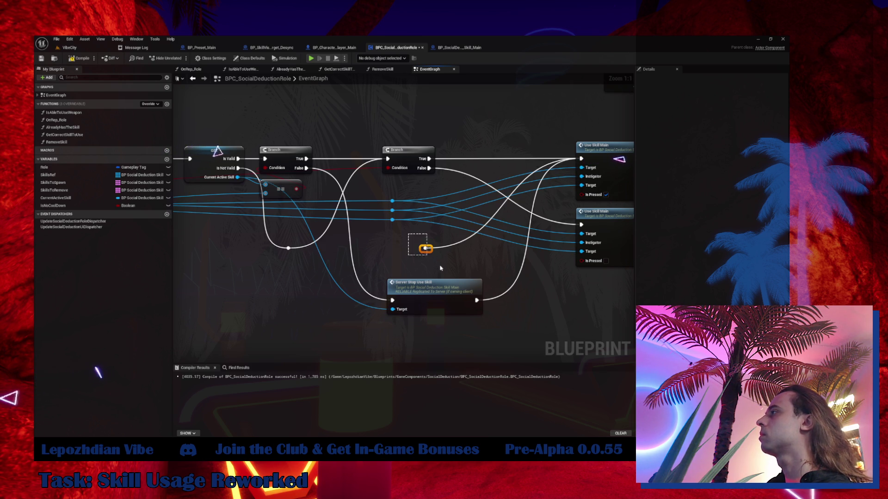
{"action": "key", "text": "Delete"}
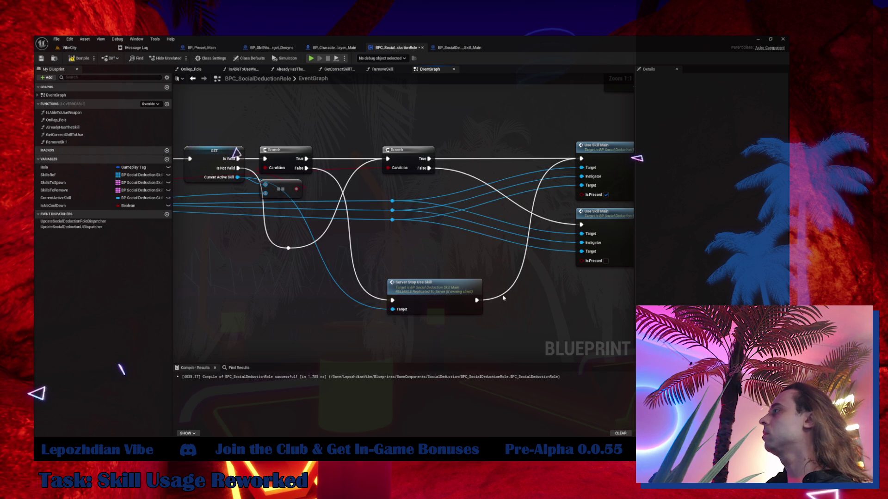
{"action": "left_click_drag", "start_coordinate": [475, 299], "coordinate": [388, 160]}
{"action": "left_click_drag", "start_coordinate": [408, 159], "coordinate": [484, 159]}
{"action": "mouse_move", "coordinate": [238, 168]}
{"action": "left_mouse_down"}
{"action": "mouse_move", "coordinate": [254, 174]}
{"action": "mouse_move", "coordinate": [463, 159]}
{"action": "left_mouse_up"}
{"action": "left_click", "coordinate": [288, 248]}
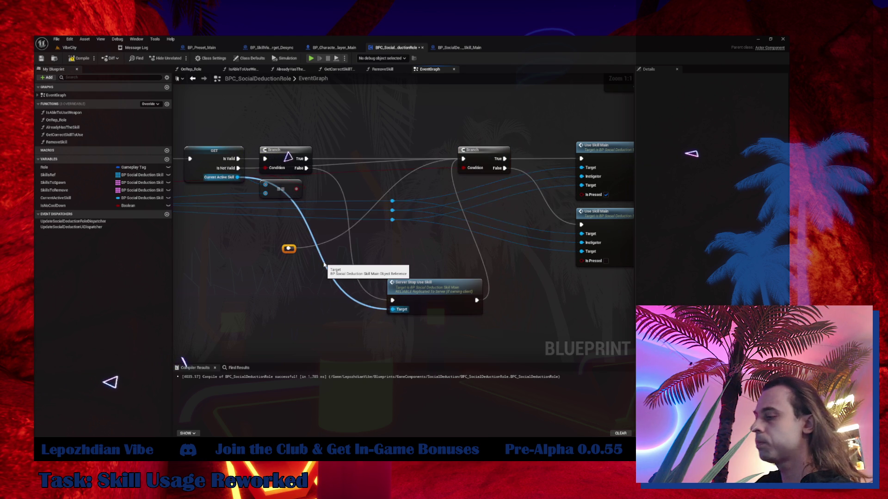
{"action": "key", "text": "Delete"}
Step: Pack Server Stop Use Skill, the second Branch, the reroutes and both Use Skill Main calls closer together
{"action": "mouse_move", "coordinate": [386, 304]}
{"action": "left_mouse_down"}
{"action": "mouse_move", "coordinate": [352, 239]}
{"action": "mouse_move", "coordinate": [334, 308]}
{"action": "left_mouse_up"}
{"action": "mouse_move", "coordinate": [475, 166]}
{"action": "left_mouse_down"}
{"action": "mouse_move", "coordinate": [471, 187]}
{"action": "mouse_move", "coordinate": [460, 159]}
{"action": "mouse_move", "coordinate": [483, 164]}
{"action": "left_mouse_up"}
{"action": "left_click_drag", "start_coordinate": [425, 288], "coordinate": [440, 151]}
{"action": "mouse_move", "coordinate": [379, 195]}
{"action": "left_mouse_down"}
{"action": "mouse_move", "coordinate": [418, 233]}
{"action": "mouse_move", "coordinate": [525, 258]}
{"action": "mouse_move", "coordinate": [421, 224]}
{"action": "mouse_move", "coordinate": [430, 266]}
{"action": "mouse_move", "coordinate": [351, 284]}
{"action": "mouse_move", "coordinate": [362, 219]}
{"action": "mouse_move", "coordinate": [362, 232]}
{"action": "left_mouse_up"}
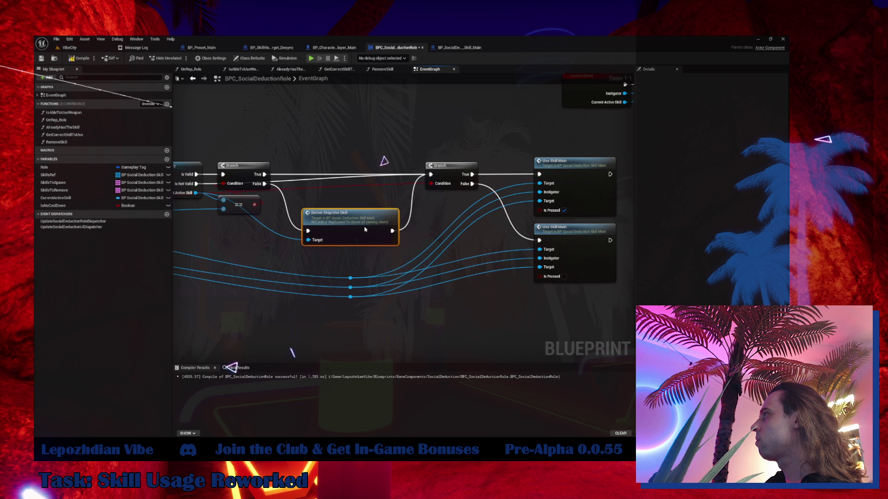
{"action": "left_click_drag", "start_coordinate": [447, 179], "coordinate": [442, 178]}
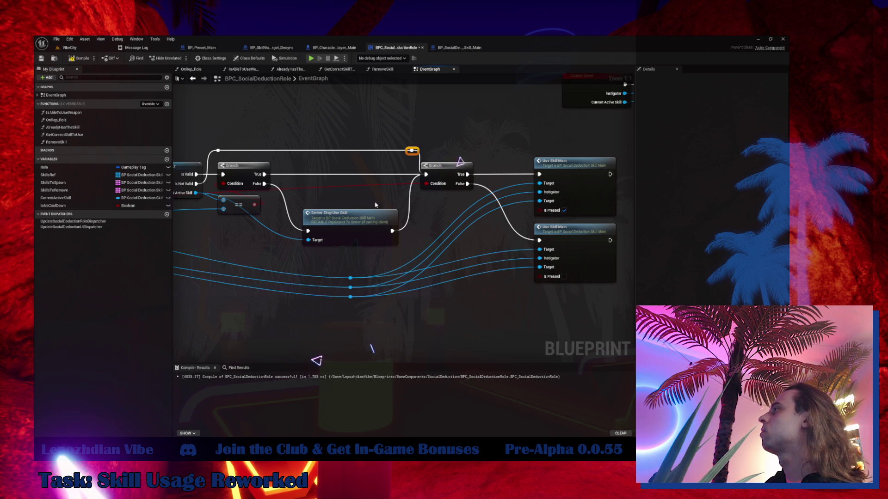
{"action": "mouse_move", "coordinate": [347, 218]}
{"action": "left_mouse_down"}
{"action": "mouse_move", "coordinate": [333, 198]}
{"action": "mouse_move", "coordinate": [335, 210]}
{"action": "left_mouse_up"}
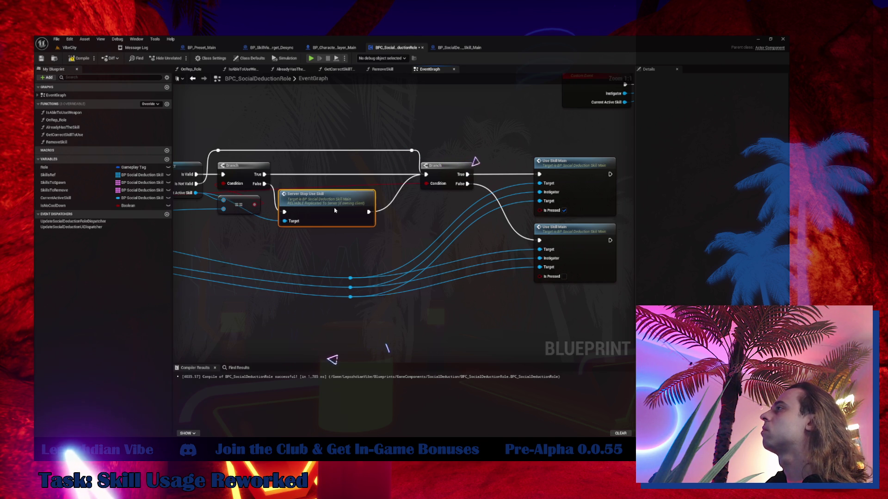
{"action": "left_click_drag", "start_coordinate": [434, 173], "coordinate": [411, 175]}
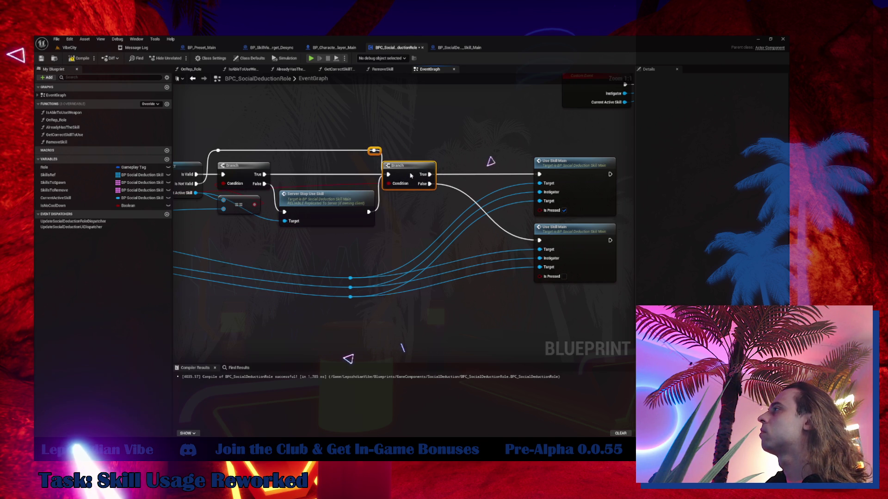
{"action": "left_click_drag", "start_coordinate": [572, 253], "coordinate": [511, 248]}
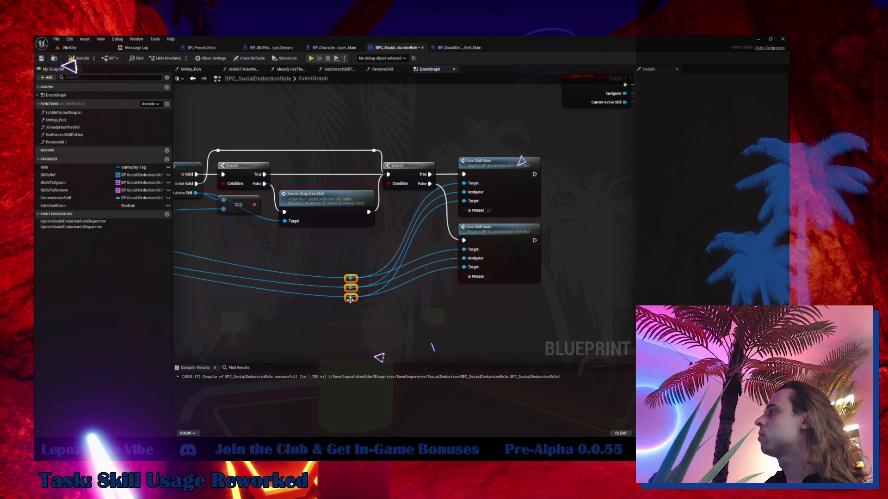
{"action": "mouse_move", "coordinate": [352, 299]}
{"action": "left_mouse_down"}
{"action": "mouse_move", "coordinate": [366, 260]}
{"action": "mouse_move", "coordinate": [419, 238]}
{"action": "mouse_move", "coordinate": [372, 274]}
{"action": "mouse_move", "coordinate": [403, 230]}
{"action": "mouse_move", "coordinate": [415, 238]}
{"action": "left_mouse_up"}
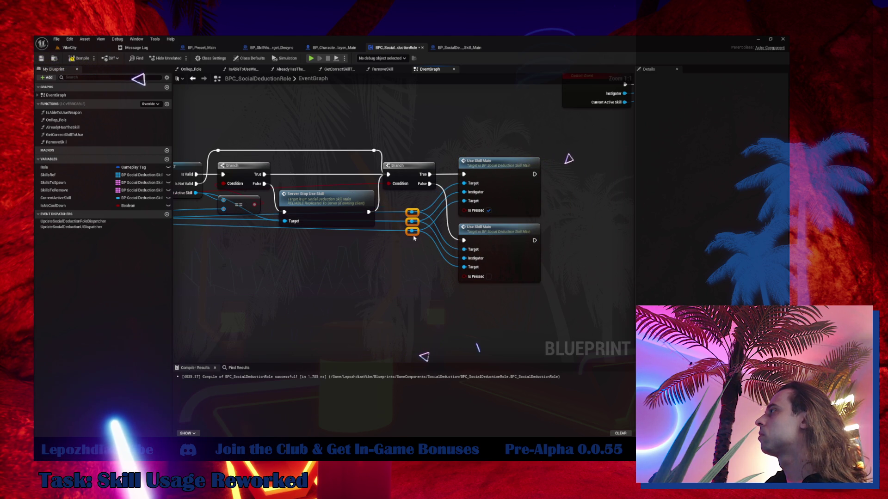
{"action": "scroll", "coordinate": [399, 259], "scroll_direction": "down", "scroll_amount": 3}
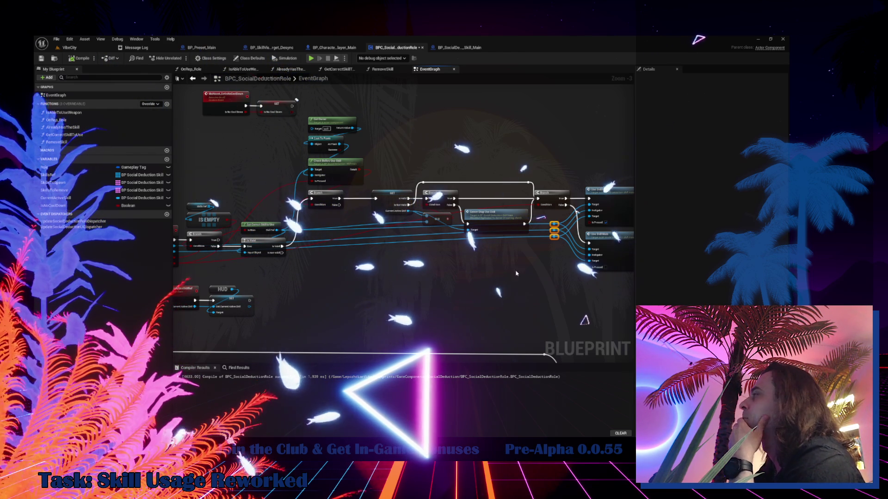
Step: In BP_SocialDeduction_Skill_Main, jump to the Server_SetAffectTarget and Client_SpawnSkillTempVisual definitions and back
{"action": "left_click", "coordinate": [459, 47]}
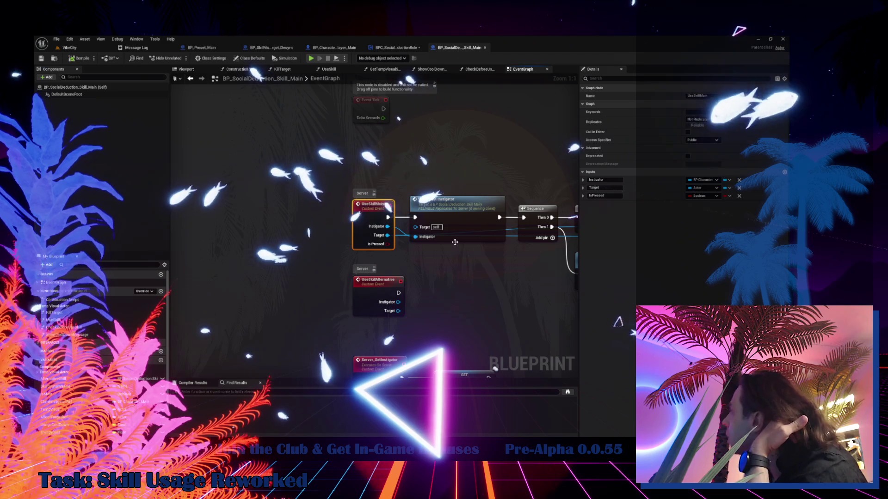
{"action": "mouse_move", "coordinate": [455, 253]}
{"action": "left_mouse_down"}
{"action": "mouse_move", "coordinate": [284, 232]}
{"action": "mouse_move", "coordinate": [36, 277]}
{"action": "left_mouse_up"}
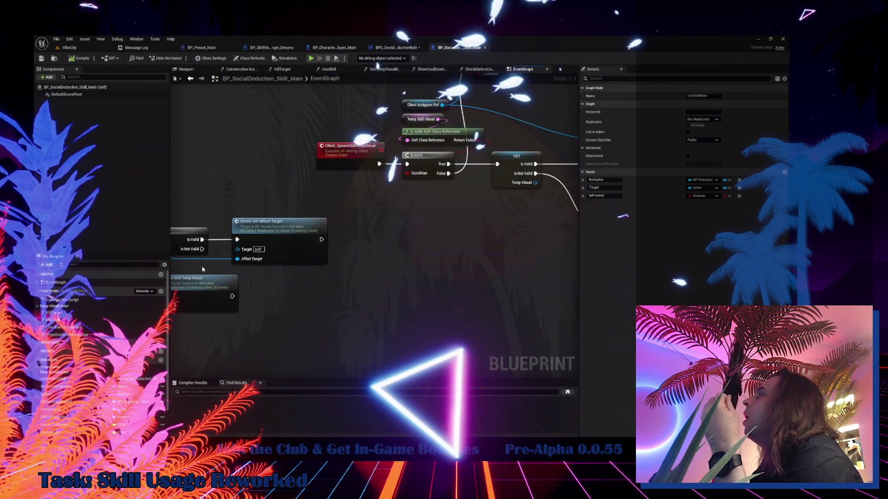
{"action": "double_click", "coordinate": [283, 246]}
{"action": "mouse_move", "coordinate": [283, 246]}
{"action": "left_mouse_down"}
{"action": "mouse_move", "coordinate": [130, 380]}
{"action": "mouse_move", "coordinate": [124, 376]}
{"action": "left_mouse_up"}
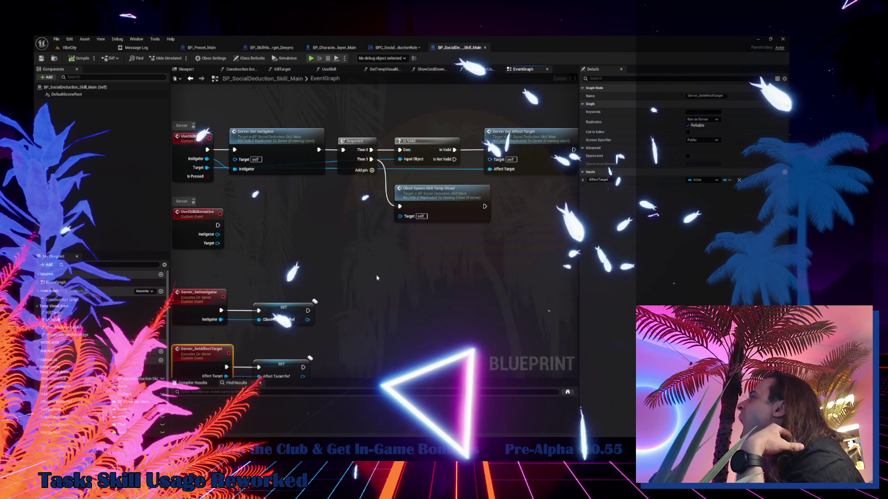
{"action": "double_click", "coordinate": [451, 205]}
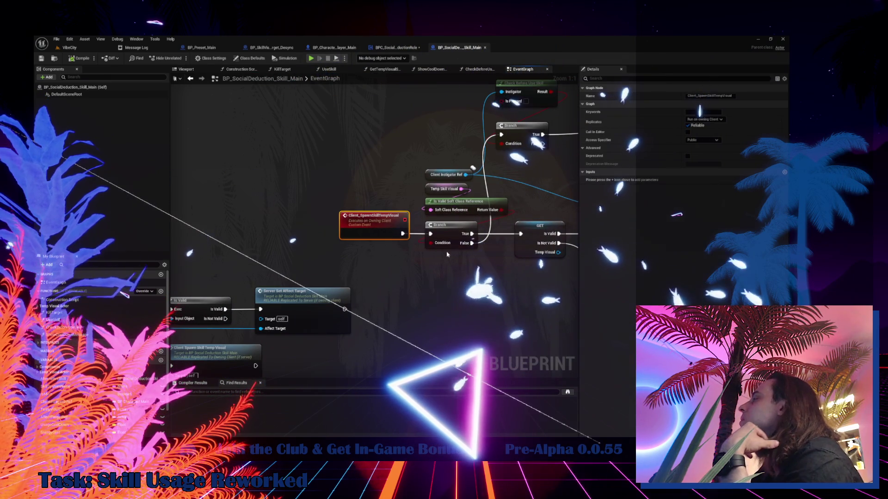
{"action": "key", "text": "alt+Left"}
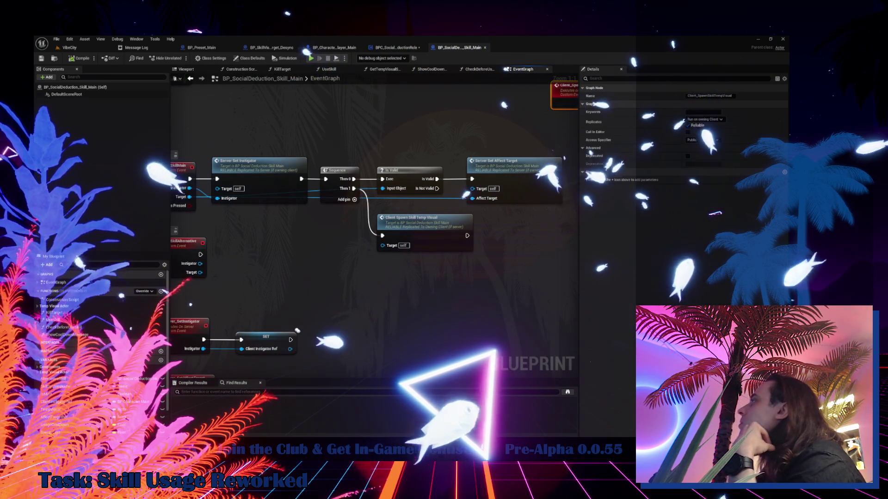
Step: Go to the Client_SpawnSkillTempVisual event and inspect its SpawnActor, Branch, GET and Async Load chain
{"action": "left_click_drag", "start_coordinate": [446, 212], "coordinate": [493, 226]}
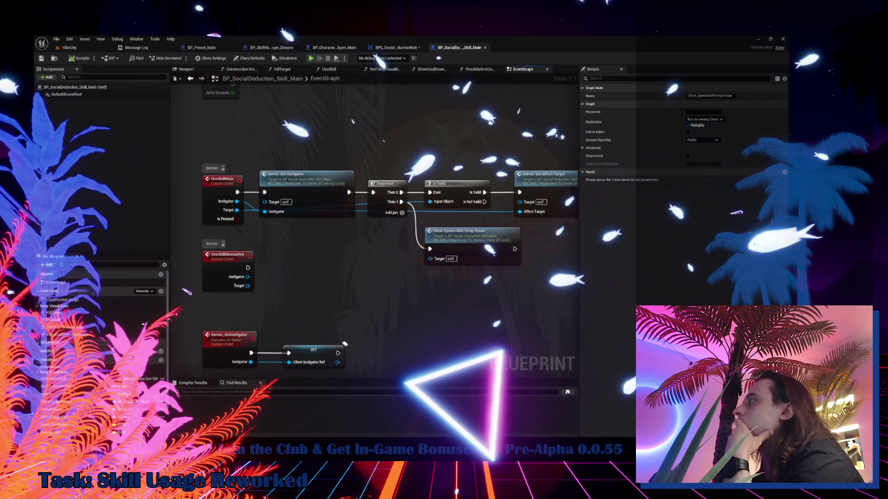
{"action": "double_click", "coordinate": [467, 231]}
{"action": "scroll", "coordinate": [341, 282], "scroll_direction": "down", "scroll_amount": 1}
{"action": "left_click_drag", "start_coordinate": [340, 282], "coordinate": [221, 292]}
{"action": "mouse_move", "coordinate": [248, 372]}
{"action": "left_mouse_down"}
{"action": "mouse_move", "coordinate": [239, 290]}
{"action": "mouse_move", "coordinate": [555, 198]}
{"action": "mouse_move", "coordinate": [487, 194]}
{"action": "mouse_move", "coordinate": [595, 158]}
{"action": "mouse_move", "coordinate": [520, 190]}
{"action": "left_mouse_up"}
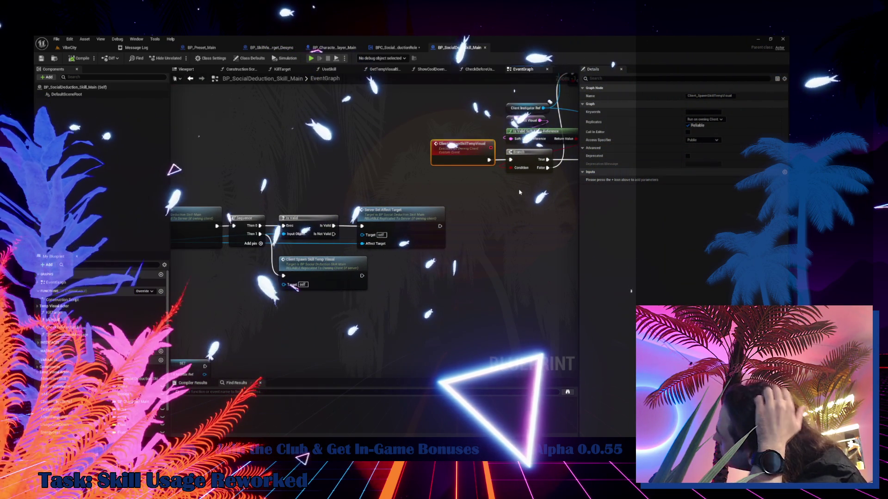
{"action": "mouse_move", "coordinate": [519, 192]}
{"action": "left_mouse_down"}
{"action": "mouse_move", "coordinate": [310, 272]}
{"action": "mouse_move", "coordinate": [233, 195]}
{"action": "mouse_move", "coordinate": [254, 159]}
{"action": "mouse_move", "coordinate": [89, 238]}
{"action": "left_mouse_up"}
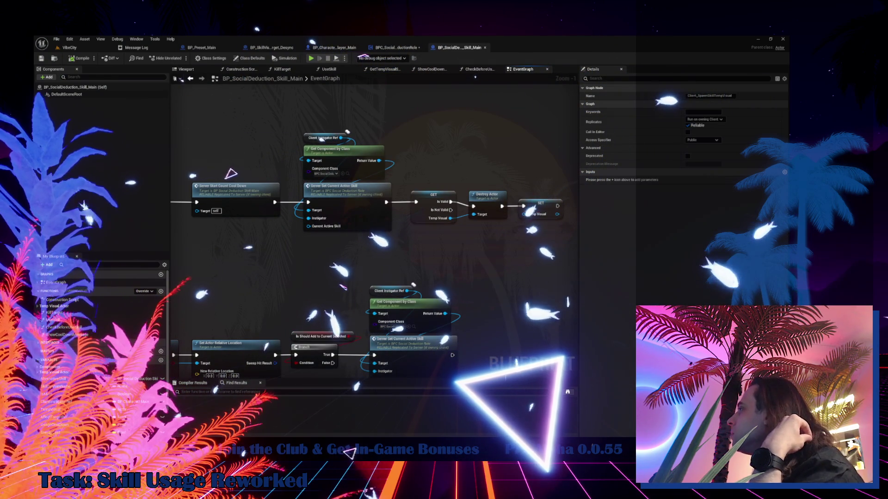
{"action": "left_click_drag", "start_coordinate": [238, 174], "coordinate": [295, 177]}
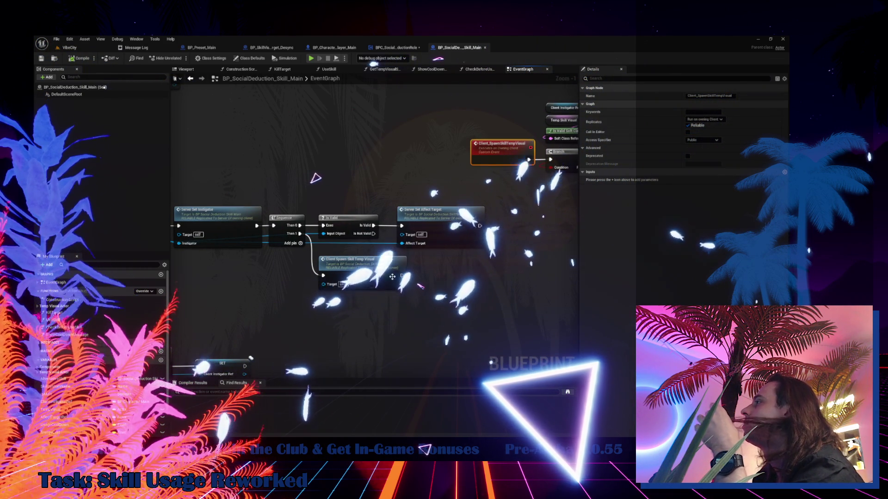
{"action": "double_click", "coordinate": [367, 268]}
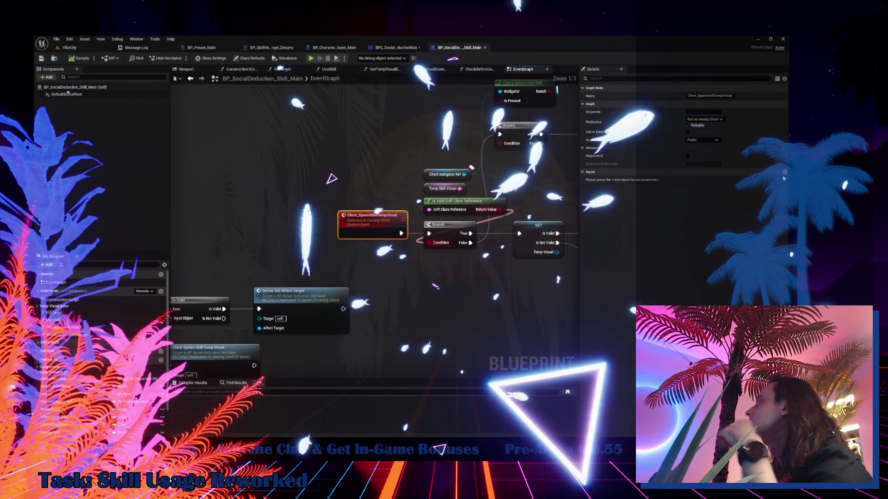
Step: Add an IsPressed Boolean input in the Client_SpawnSkillTempVisual Details panel, then deselect the node
{"action": "left_click", "coordinate": [784, 174]}
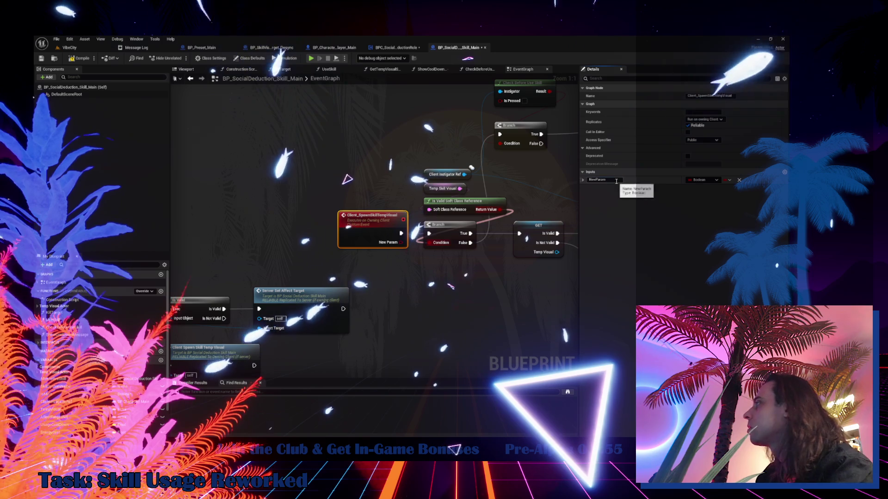
{"action": "type", "text": "Is"}
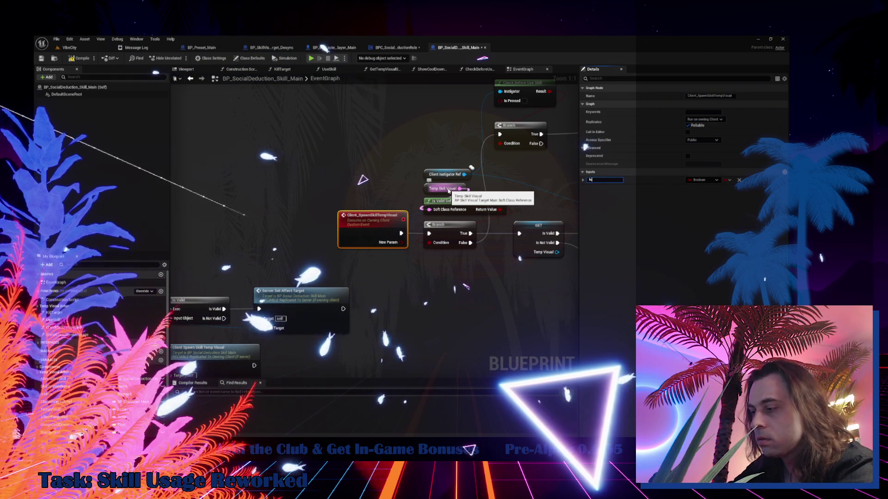
{"action": "type", "text": "Pressed"}
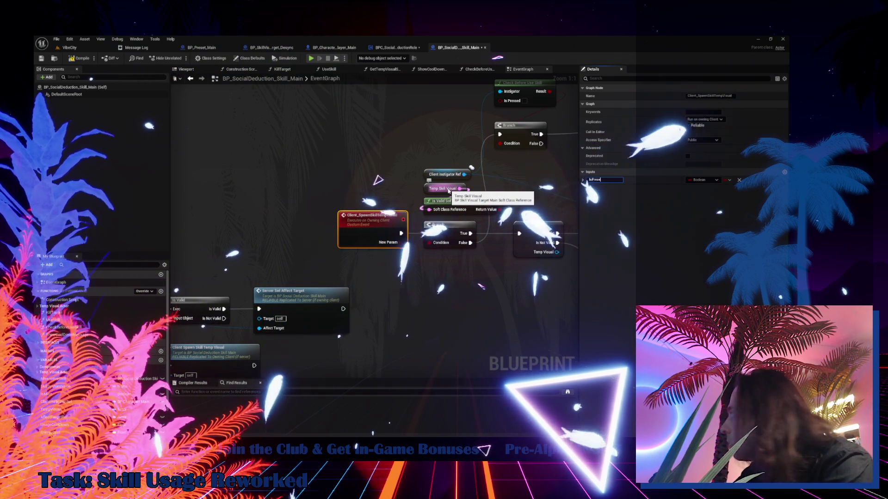
{"action": "key", "text": "Return"}
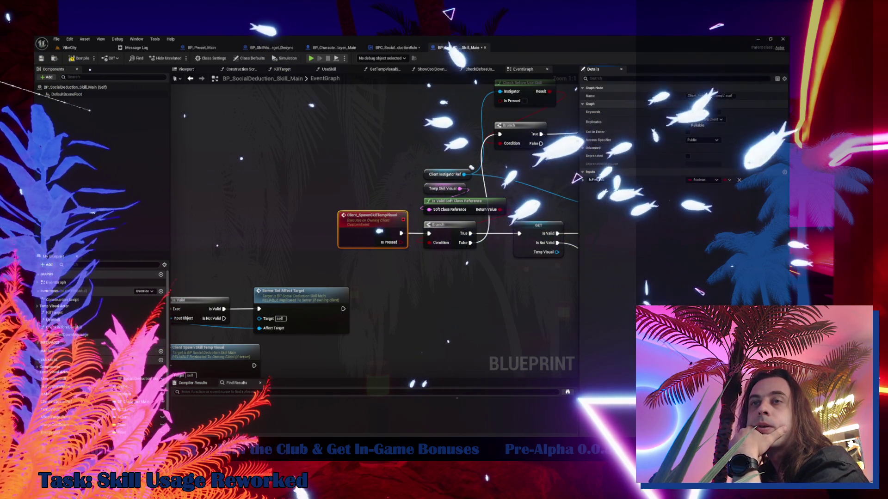
{"action": "double_click", "coordinate": [597, 179]}
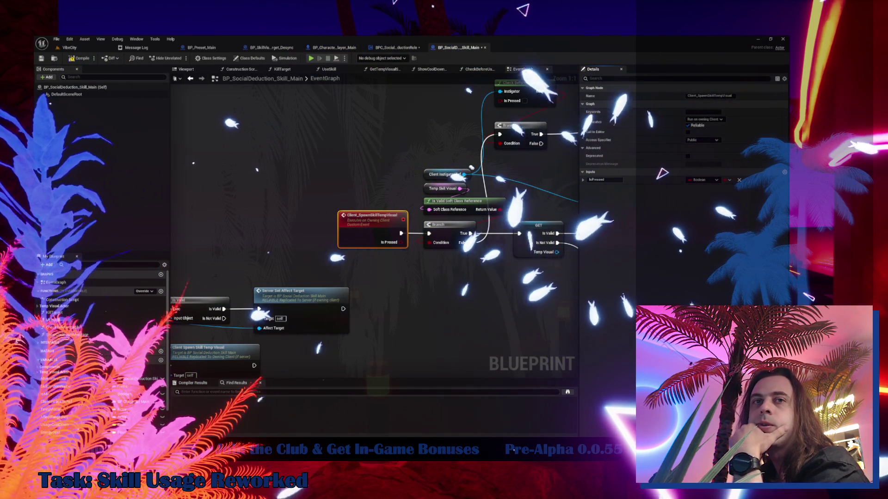
{"action": "left_click", "coordinate": [236, 172]}
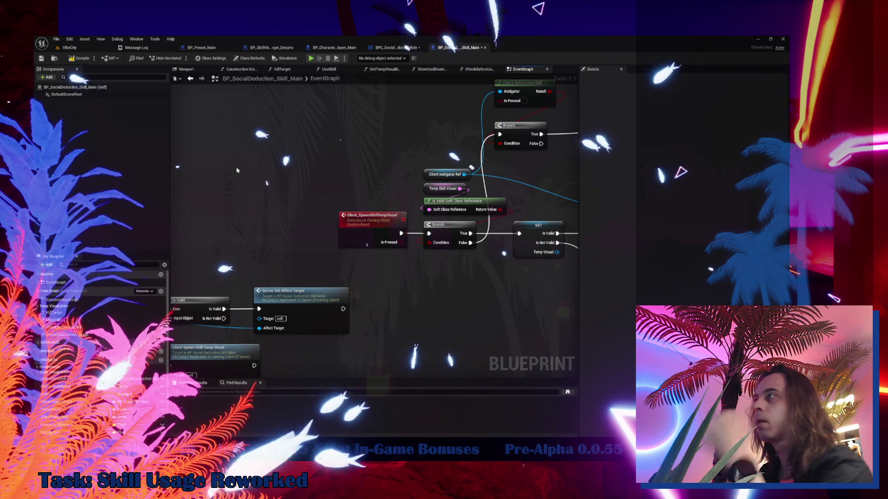
{"action": "key", "text": "c"}
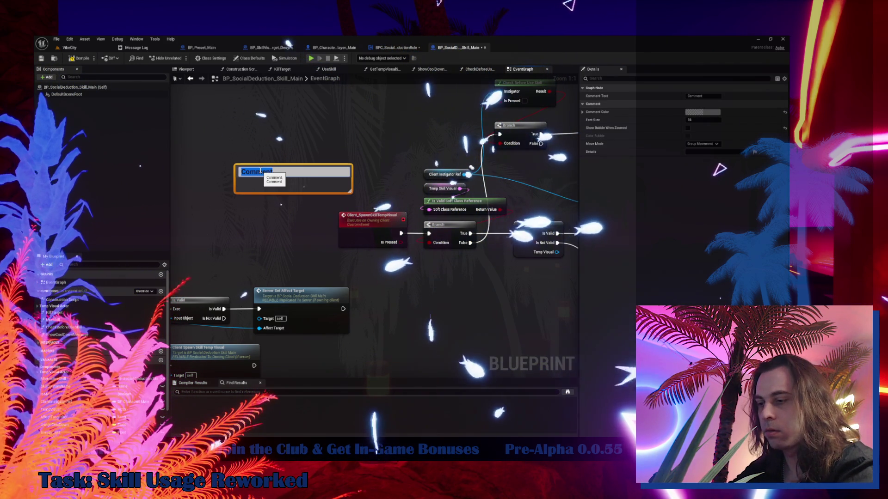
{"action": "type", "text": "Fading Into O"}
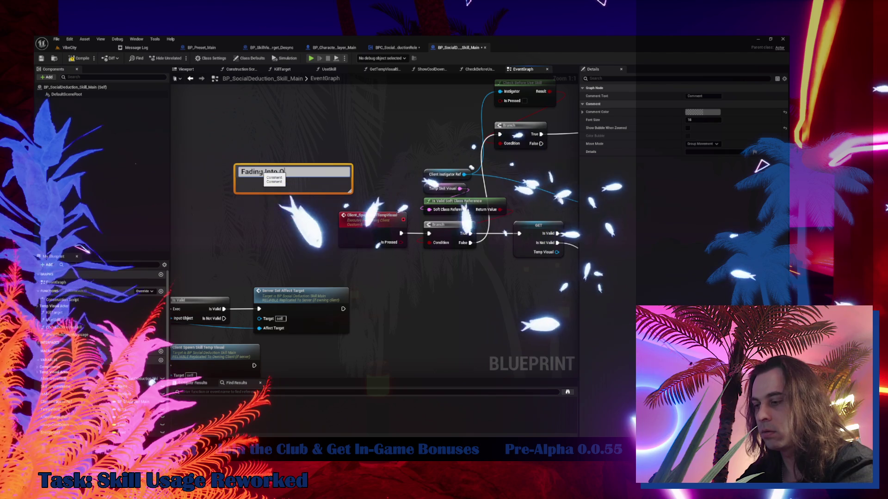
{"action": "type", "text": "bsu"}
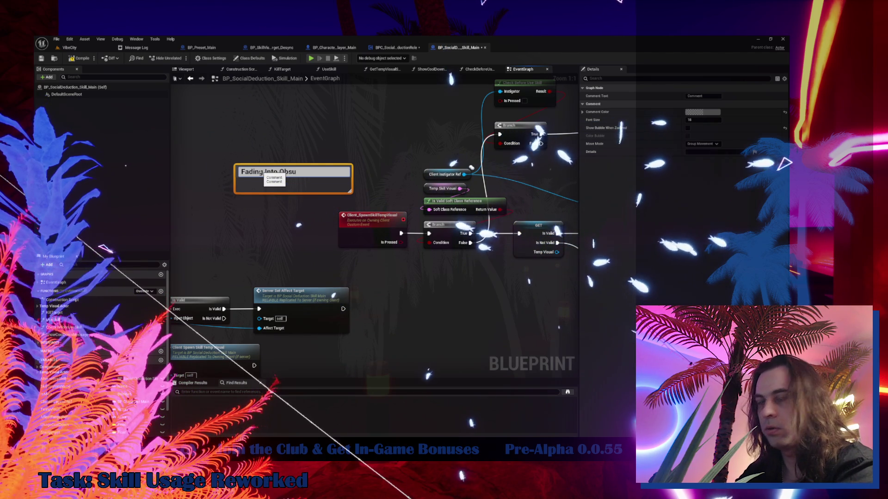
{"action": "type", "text": "rity"}
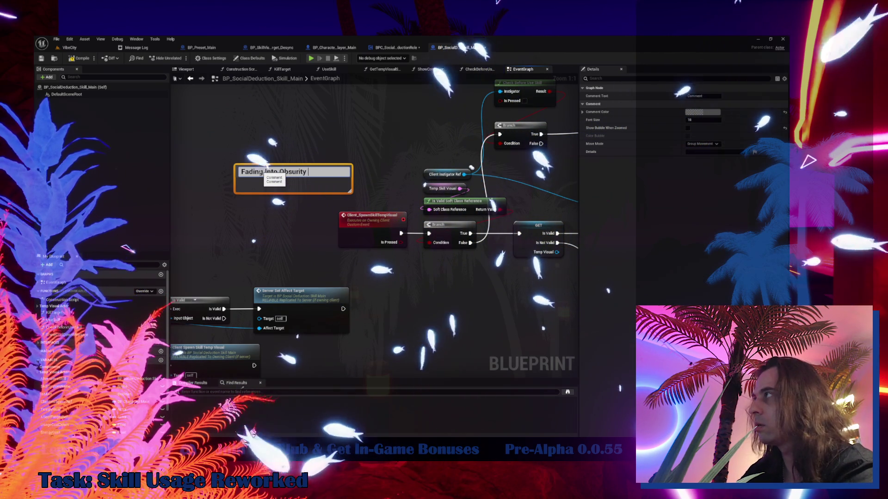
{"action": "type", "text": " -"}
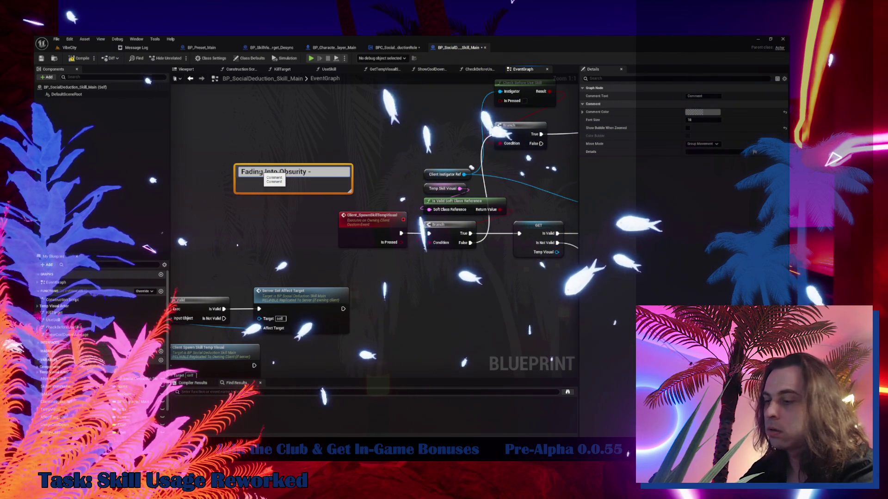
{"action": "type", "text": " Even"}
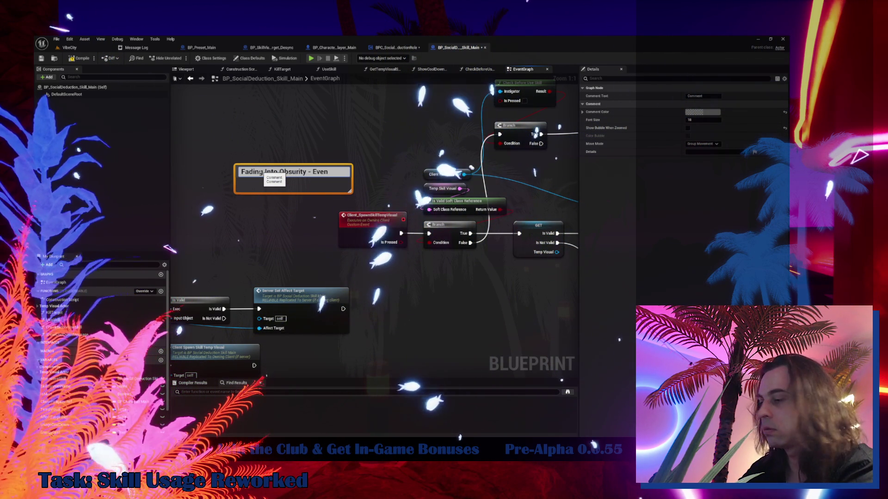
{"action": "type", "text": "ing Telecast"}
{"action": "key", "text": "Return"}
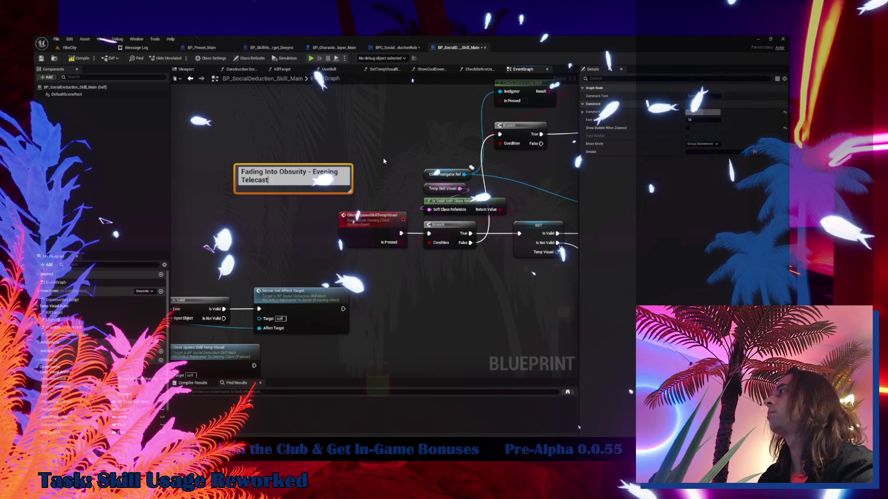
{"action": "left_click", "coordinate": [222, 232]}
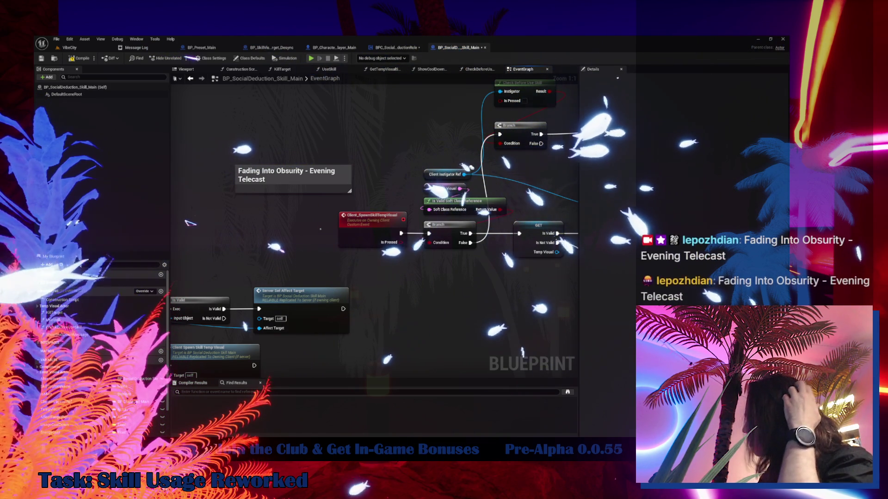
{"action": "left_click", "coordinate": [278, 175]}
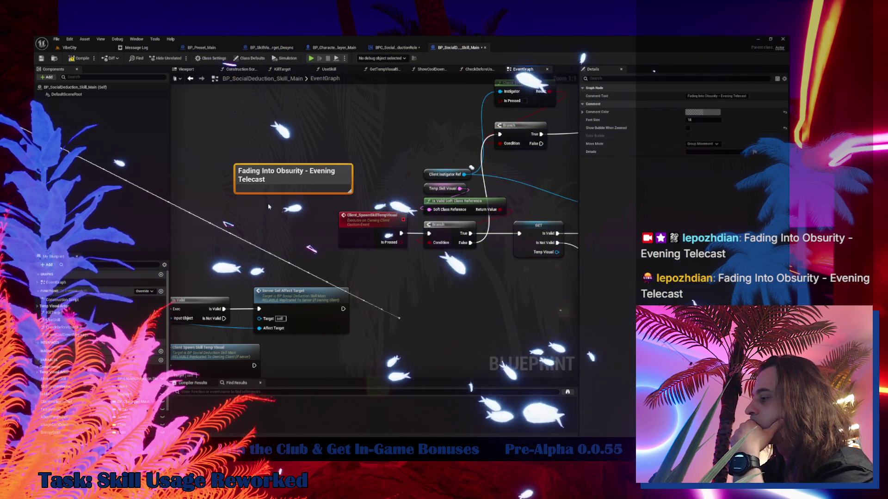
{"action": "key", "text": "Delete"}
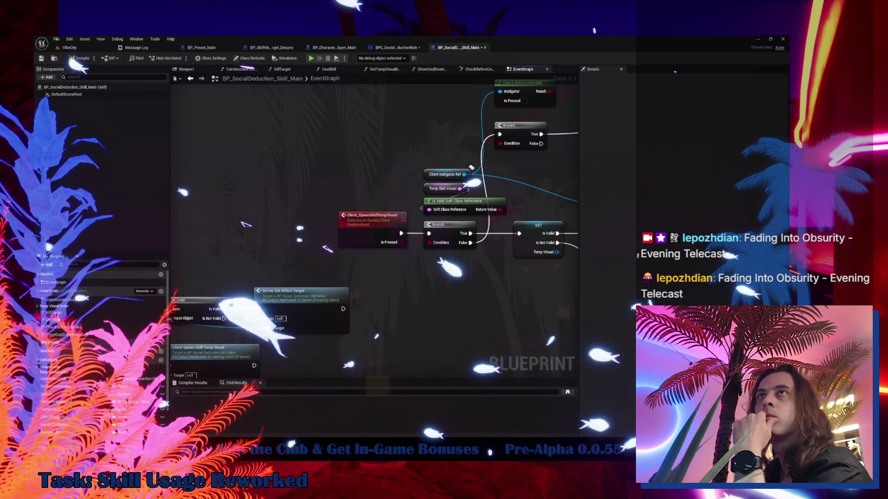
Step: Pan from the Sequence node over to the UseSkillMain event and place a new Branch node beside it
{"action": "mouse_move", "coordinate": [193, 242]}
{"action": "left_mouse_down"}
{"action": "mouse_move", "coordinate": [160, 238]}
{"action": "mouse_move", "coordinate": [321, 174]}
{"action": "mouse_move", "coordinate": [261, 147]}
{"action": "mouse_move", "coordinate": [291, 143]}
{"action": "left_mouse_up"}
{"action": "left_click_drag", "start_coordinate": [180, 257], "coordinate": [313, 251]}
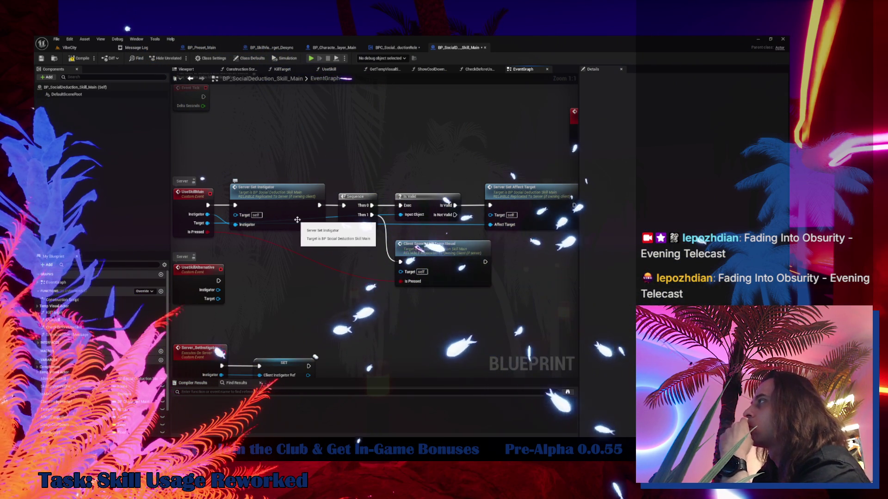
{"action": "double_click", "coordinate": [298, 220]}
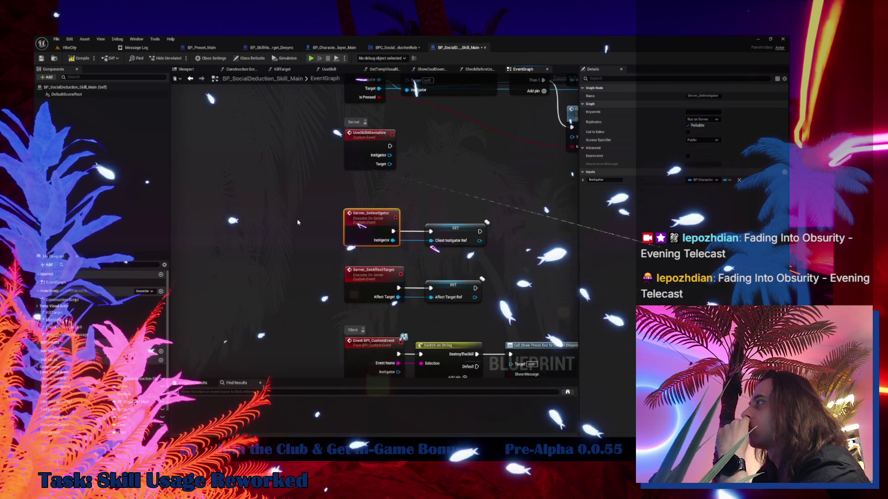
{"action": "mouse_move", "coordinate": [366, 225]}
{"action": "left_mouse_down"}
{"action": "mouse_move", "coordinate": [324, 244]}
{"action": "mouse_move", "coordinate": [268, 248]}
{"action": "mouse_move", "coordinate": [199, 295]}
{"action": "mouse_move", "coordinate": [142, 297]}
{"action": "mouse_move", "coordinate": [506, 197]}
{"action": "left_mouse_up"}
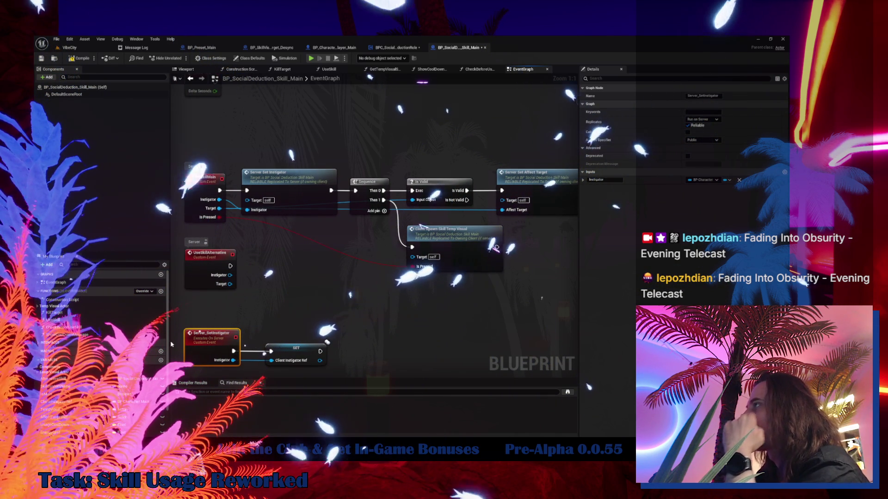
{"action": "left_click", "coordinate": [274, 264]}
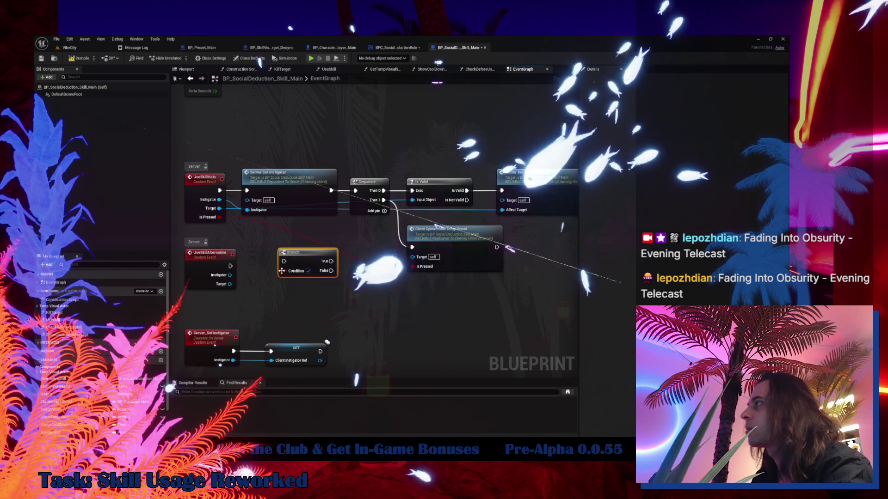
Step: Feed UseSkillMain into the Branch, line up Server Set Instigator and the Sequence group, and paste a Branch copy
{"action": "mouse_move", "coordinate": [219, 190]}
{"action": "left_mouse_down"}
{"action": "mouse_move", "coordinate": [283, 260]}
{"action": "mouse_move", "coordinate": [260, 126]}
{"action": "left_mouse_up"}
{"action": "left_click_drag", "start_coordinate": [299, 173], "coordinate": [359, 118]}
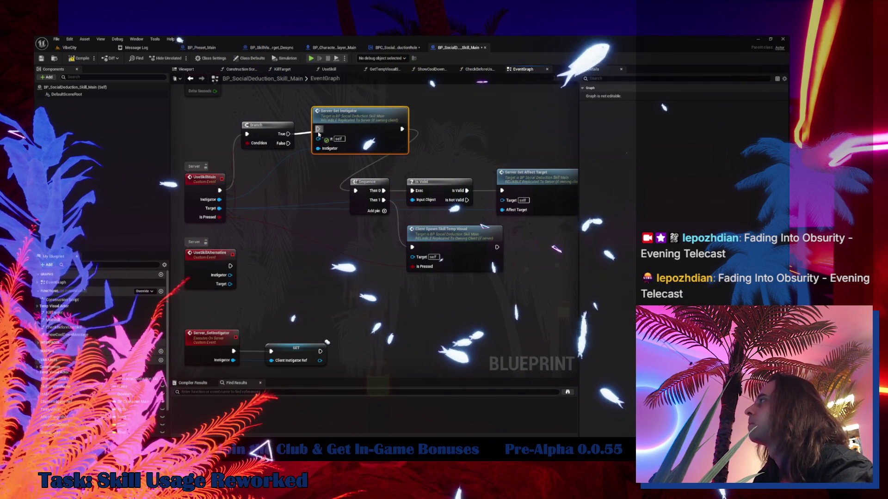
{"action": "left_click_drag", "start_coordinate": [388, 121], "coordinate": [383, 126]}
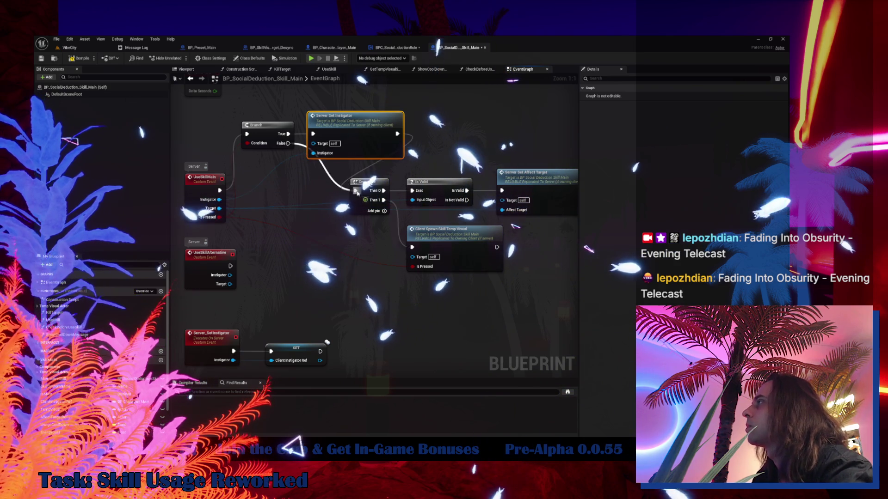
{"action": "left_click_drag", "start_coordinate": [210, 175], "coordinate": [494, 287]}
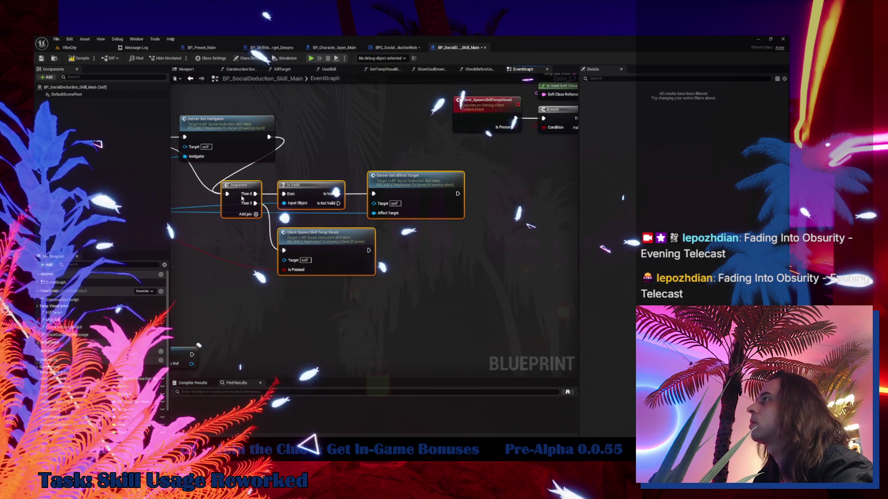
{"action": "left_click_drag", "start_coordinate": [240, 191], "coordinate": [365, 200]}
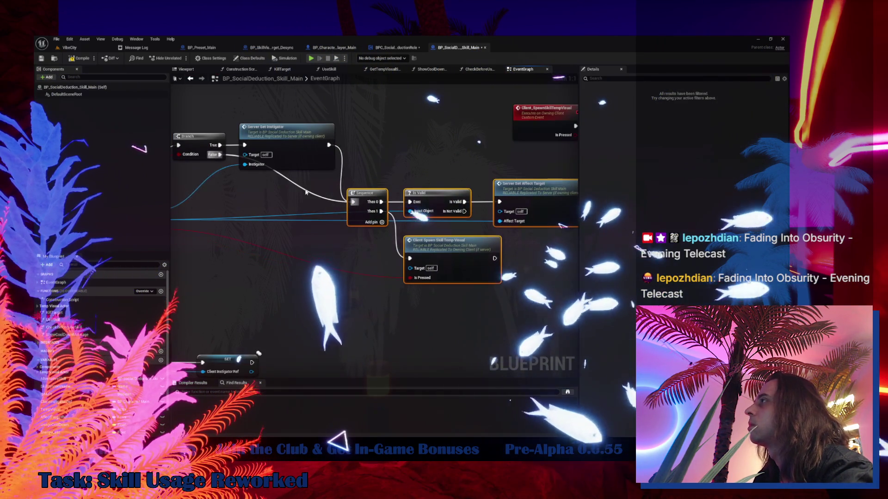
{"action": "left_click_drag", "start_coordinate": [305, 189], "coordinate": [249, 207]}
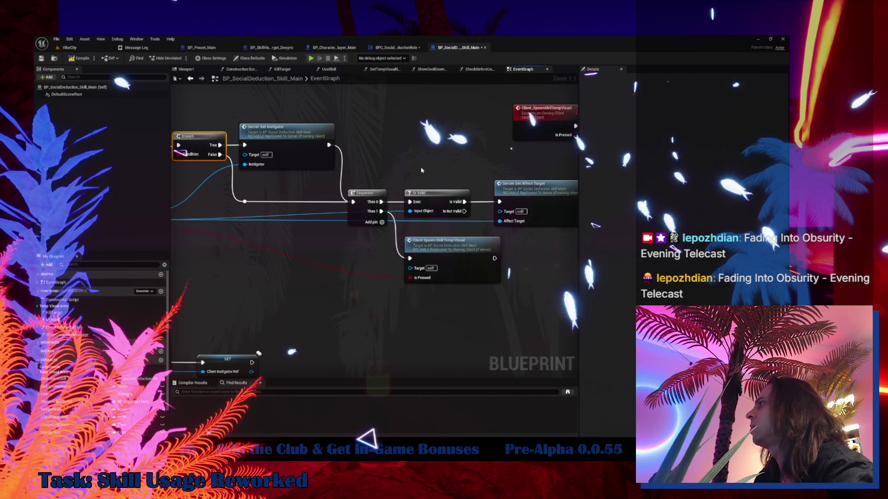
{"action": "left_click_drag", "start_coordinate": [421, 170], "coordinate": [393, 178]}
{"action": "key", "text": "ctrl+v"}
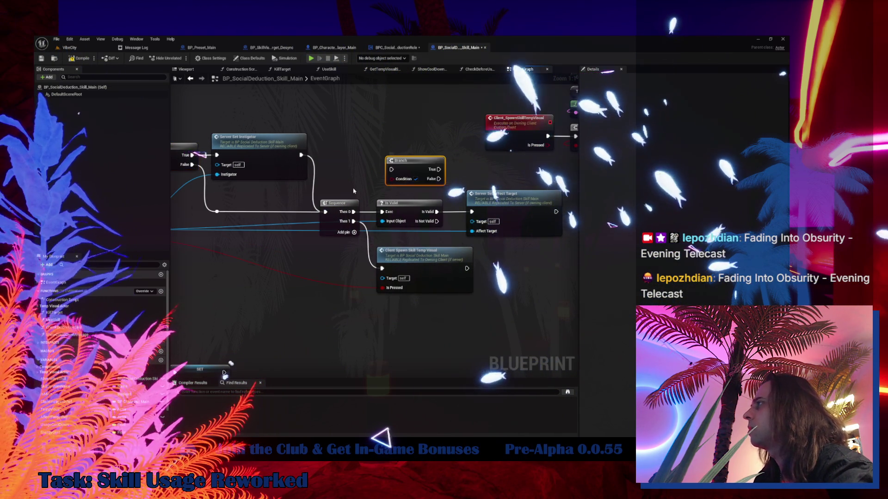
{"action": "left_click_drag", "start_coordinate": [359, 214], "coordinate": [441, 201]}
{"action": "mouse_move", "coordinate": [499, 167]}
{"action": "left_mouse_down"}
{"action": "mouse_move", "coordinate": [462, 170]}
{"action": "mouse_move", "coordinate": [407, 198]}
{"action": "mouse_move", "coordinate": [228, 210]}
{"action": "mouse_move", "coordinate": [206, 227]}
{"action": "mouse_move", "coordinate": [386, 142]}
{"action": "mouse_move", "coordinate": [341, 185]}
{"action": "mouse_move", "coordinate": [457, 175]}
{"action": "left_mouse_up"}
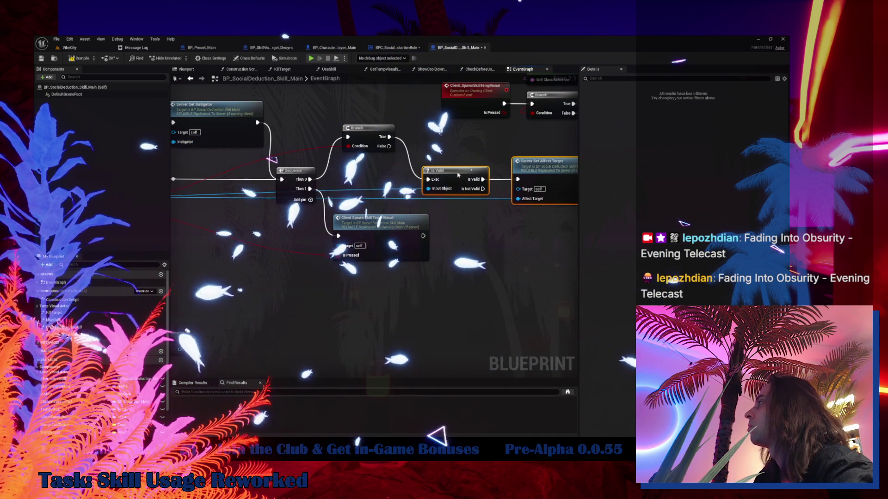
{"action": "left_click_drag", "start_coordinate": [370, 138], "coordinate": [367, 179]}
{"action": "mouse_move", "coordinate": [475, 234]}
{"action": "left_mouse_down"}
{"action": "mouse_move", "coordinate": [366, 223]}
{"action": "mouse_move", "coordinate": [426, 224]}
{"action": "left_mouse_up"}
{"action": "left_click", "coordinate": [434, 236]}
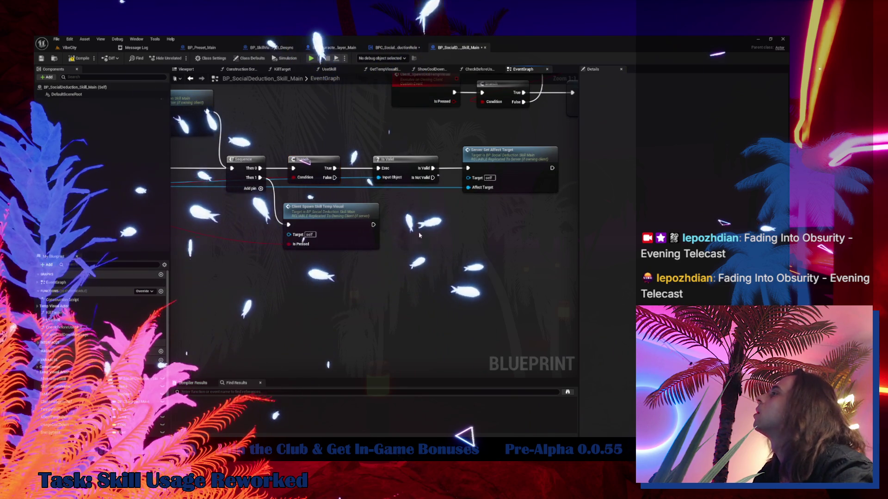
{"action": "left_click_drag", "start_coordinate": [339, 223], "coordinate": [342, 241]}
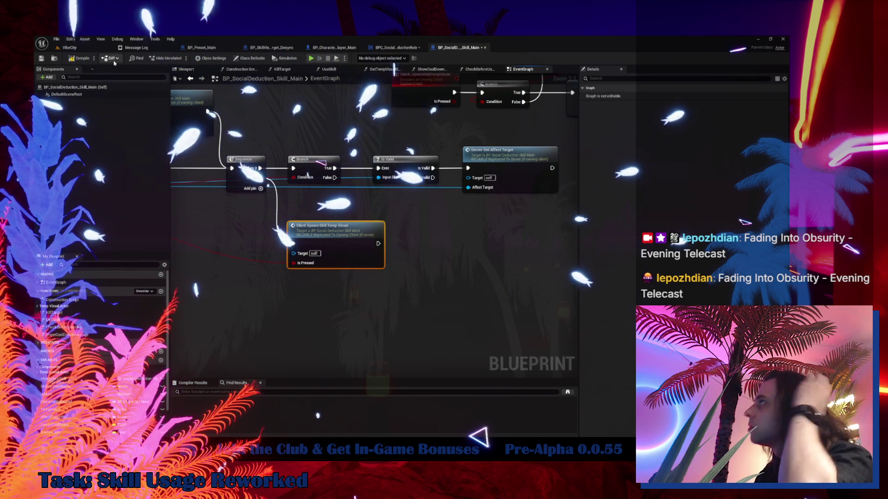
{"action": "double_click", "coordinate": [348, 240]}
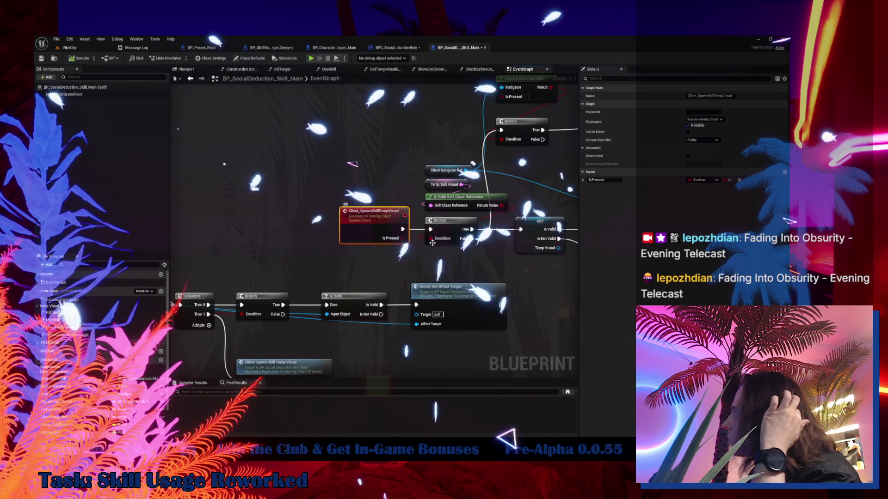
{"action": "mouse_move", "coordinate": [360, 164]}
{"action": "left_mouse_down"}
{"action": "mouse_move", "coordinate": [229, 161]}
{"action": "mouse_move", "coordinate": [397, 165]}
{"action": "left_mouse_up"}
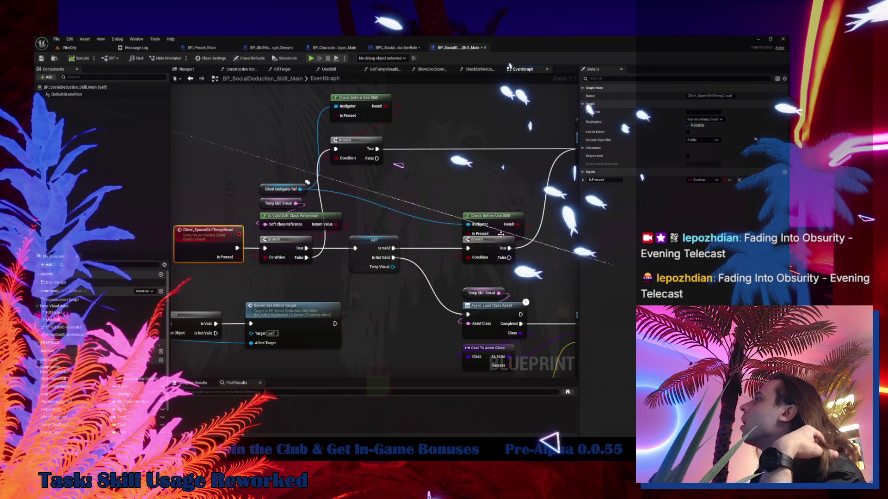
{"action": "left_click_drag", "start_coordinate": [500, 221], "coordinate": [498, 205]}
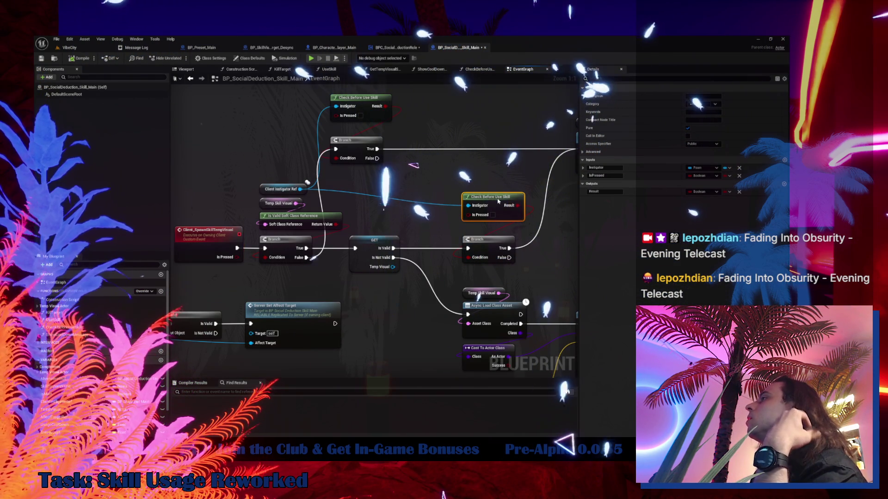
{"action": "left_click_drag", "start_coordinate": [455, 241], "coordinate": [399, 213]}
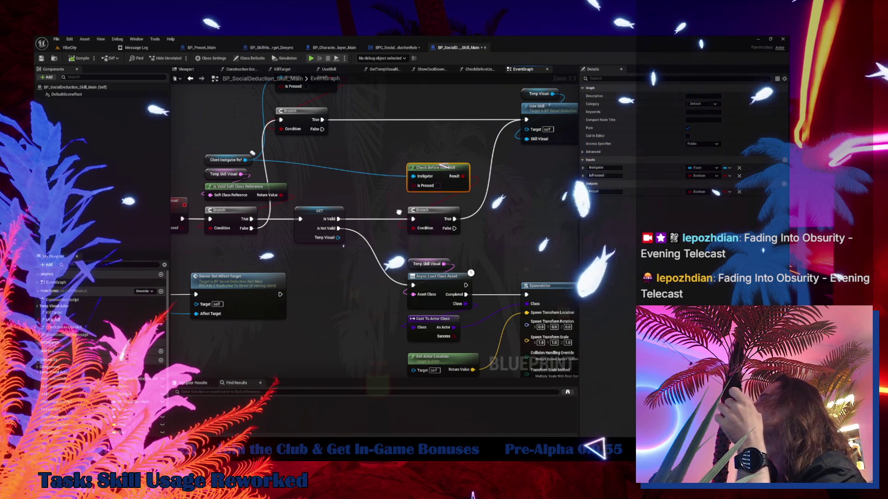
{"action": "left_click_drag", "start_coordinate": [399, 213], "coordinate": [539, 200]}
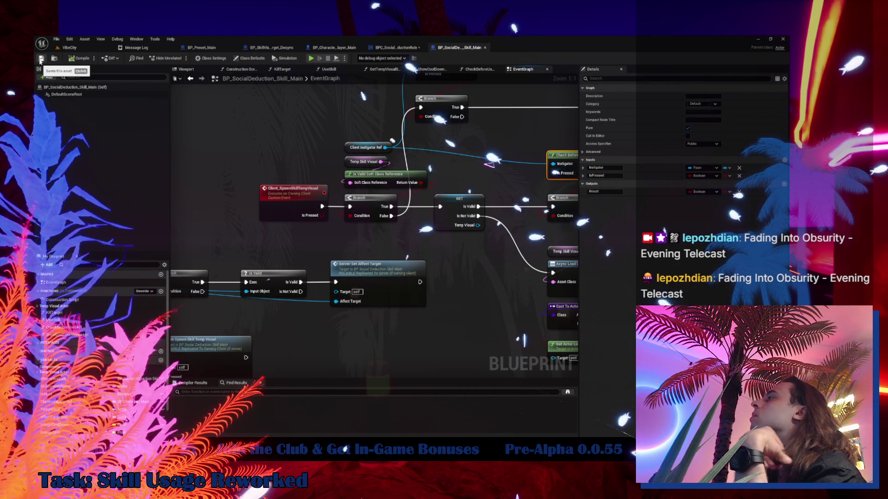
Step: Save all unsaved assets from the VibeCity level editor's File menu
{"action": "left_click", "coordinate": [65, 48]}
{"action": "left_click", "coordinate": [56, 39]}
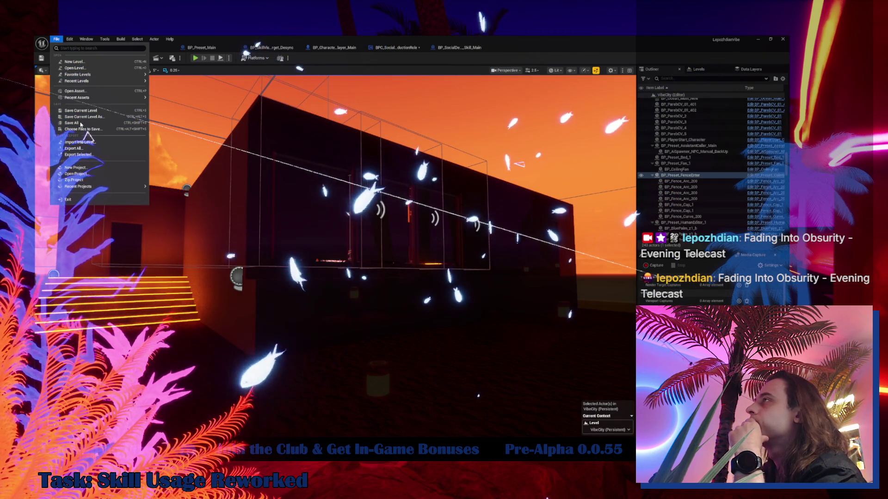
{"action": "left_click", "coordinate": [79, 124]}
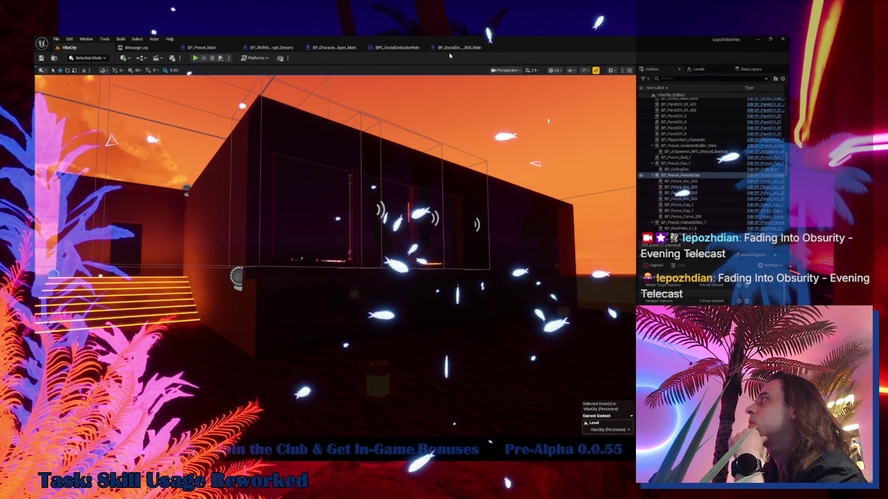
Step: Select Client_SpawnSkillTempVisual in the skill Blueprint, then return to VibeCity and start Play-In-Editor
{"action": "left_click", "coordinate": [450, 50]}
{"action": "left_click", "coordinate": [296, 194]}
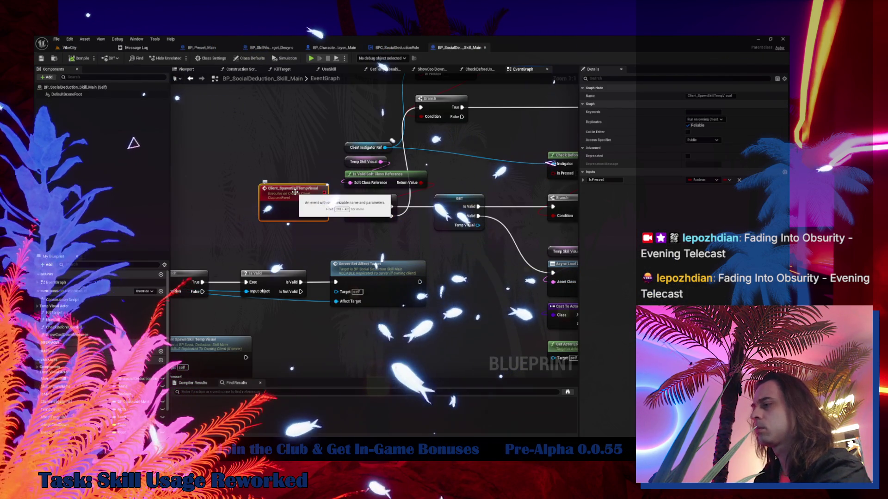
{"action": "left_click", "coordinate": [69, 48]}
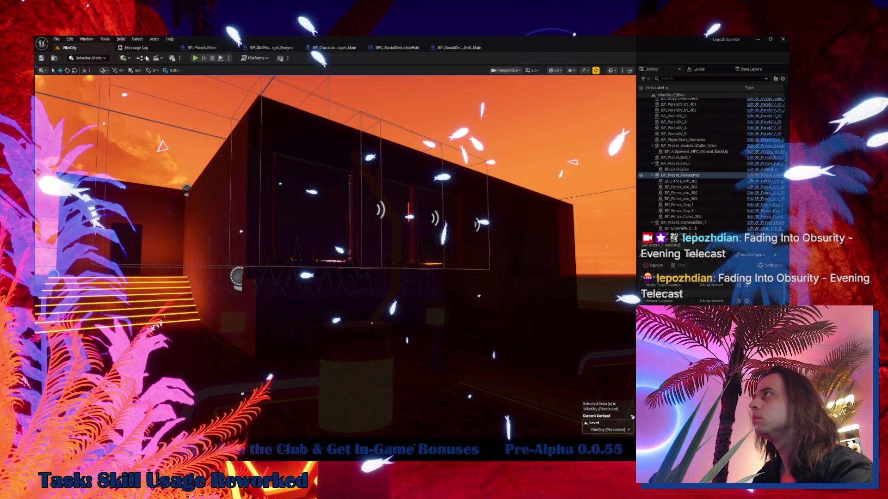
{"action": "left_click", "coordinate": [196, 59]}
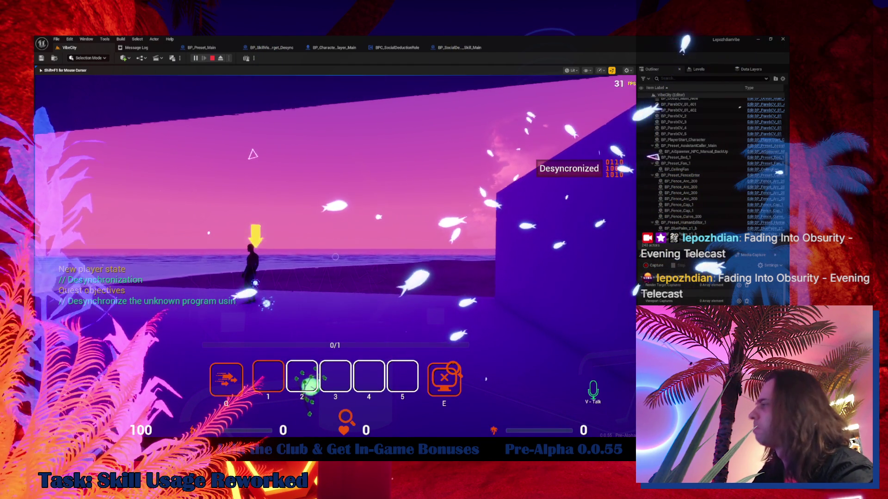
Step: In the running VibeCity game, press E to trigger one of the reworked skills
{"action": "key", "text": "e"}
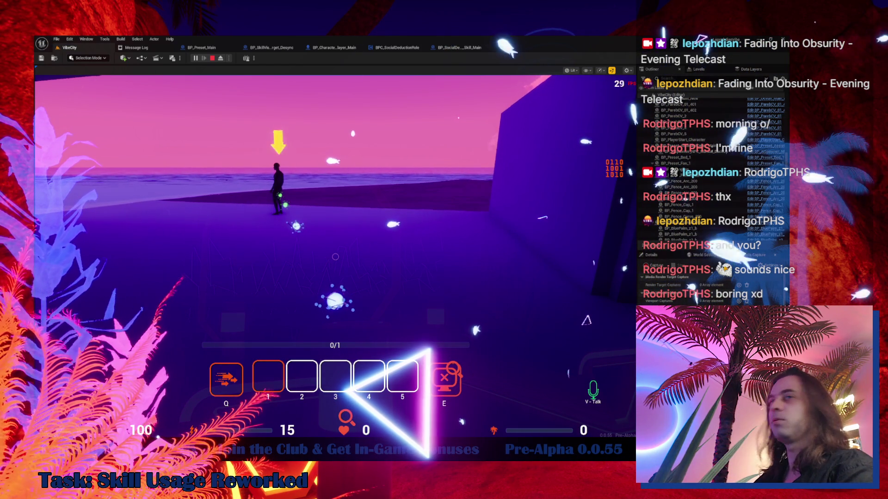
Step: Use a skill (Q) to hit the breakpoint, step to Async Load Class Asset, and inspect Temp Skill Visual
{"action": "key", "text": "q"}
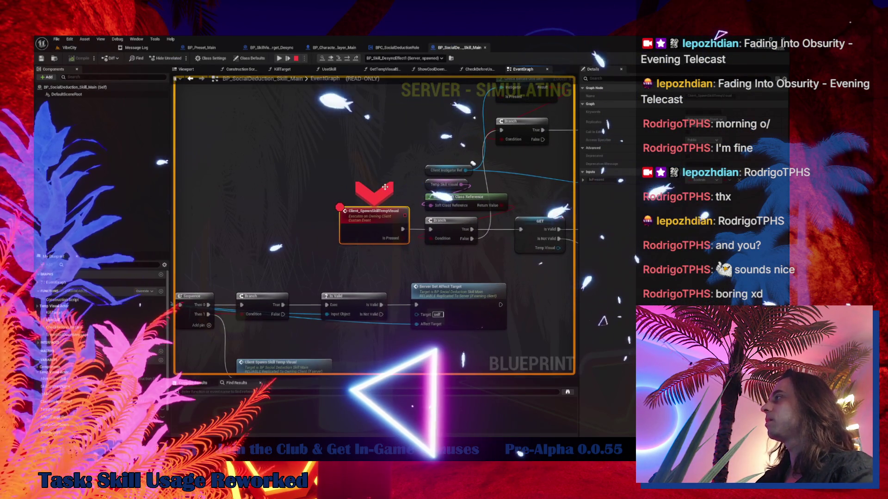
{"action": "key", "text": "F10"}
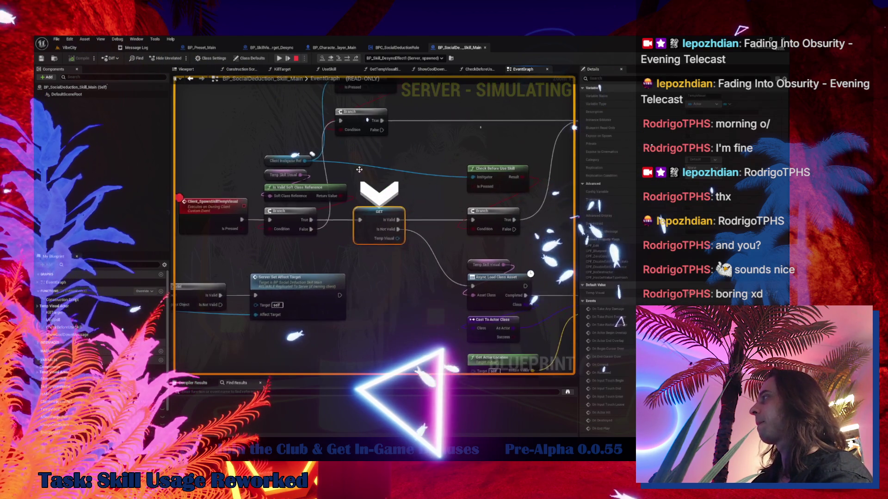
{"action": "key", "text": "F10"}
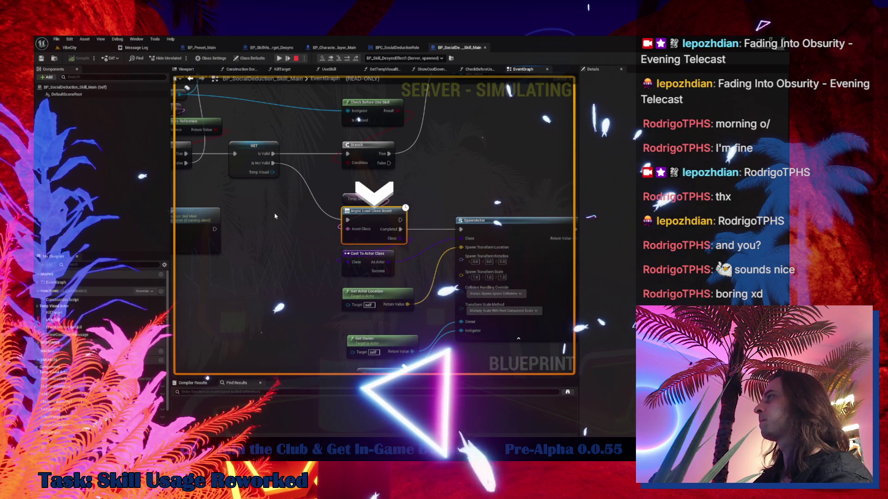
{"action": "left_click_drag", "start_coordinate": [271, 235], "coordinate": [389, 279]}
{"action": "mouse_move", "coordinate": [280, 152]}
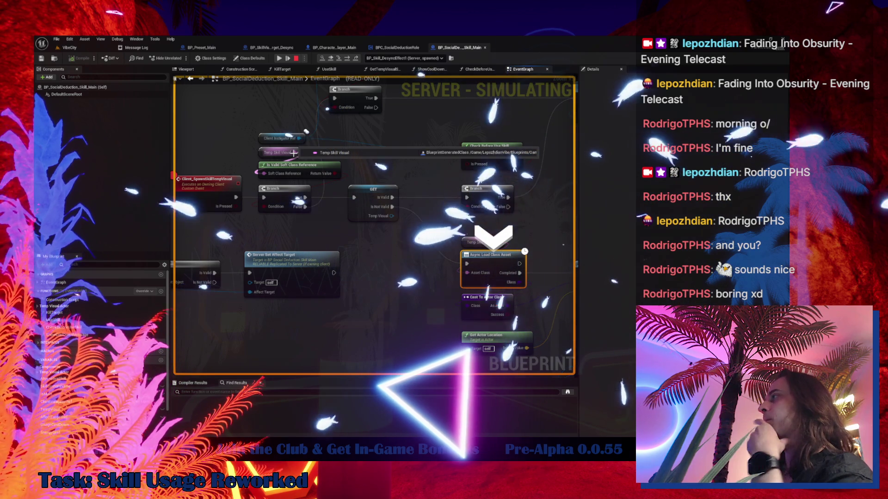
{"action": "left_click_drag", "start_coordinate": [363, 255], "coordinate": [389, 269]}
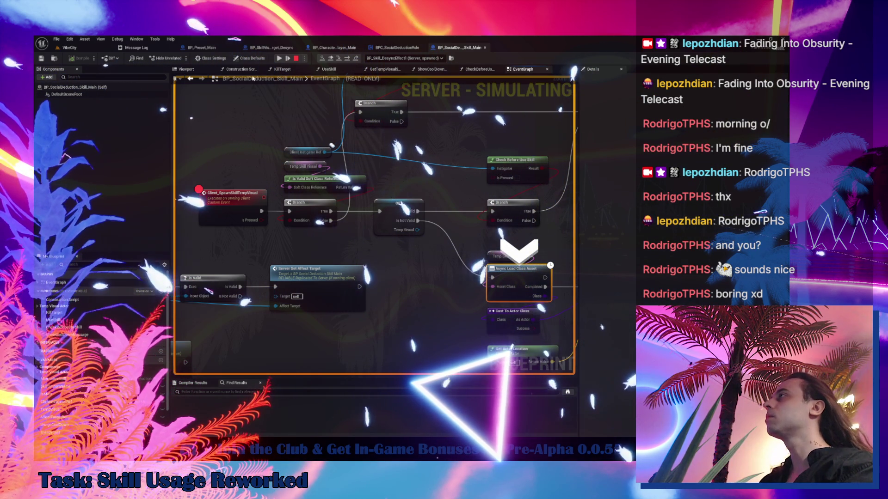
Step: Resume to the breakpoint again and step through GET and the Branch into Use Skill
{"action": "left_click", "coordinate": [280, 59]}
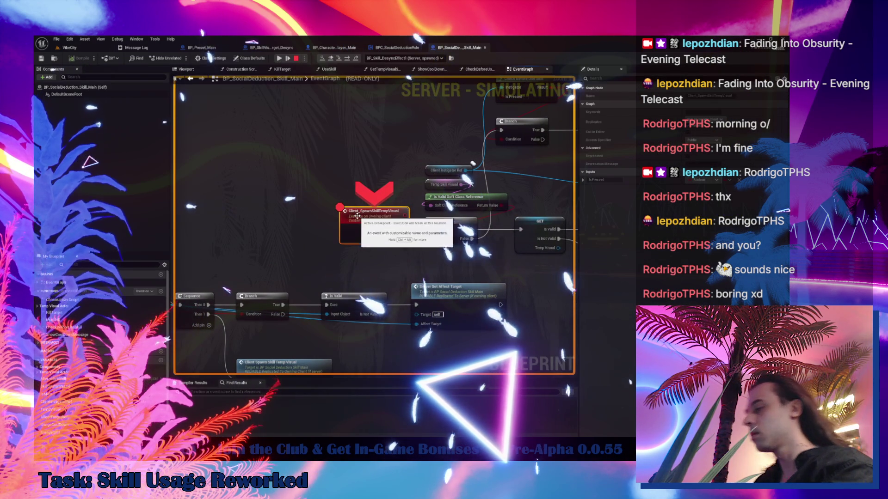
{"action": "key", "text": "F10"}
{"action": "key", "text": "F10"}
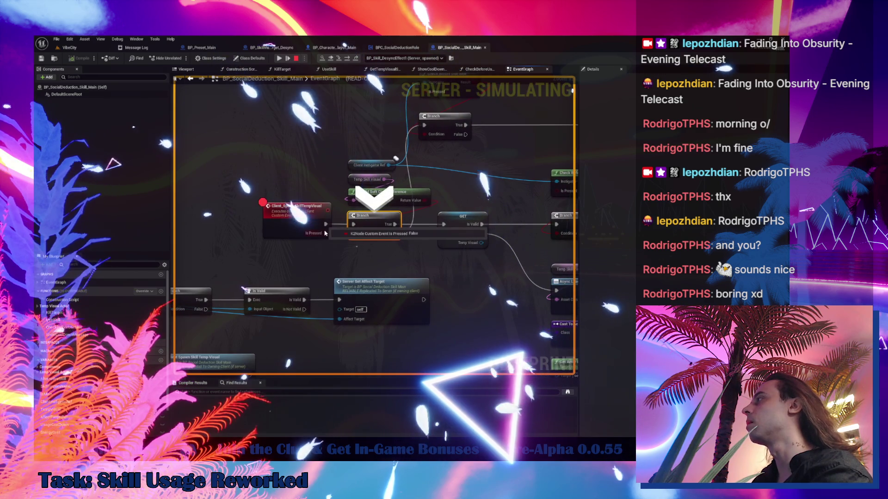
{"action": "mouse_move", "coordinate": [332, 200]}
{"action": "key", "text": "F10"}
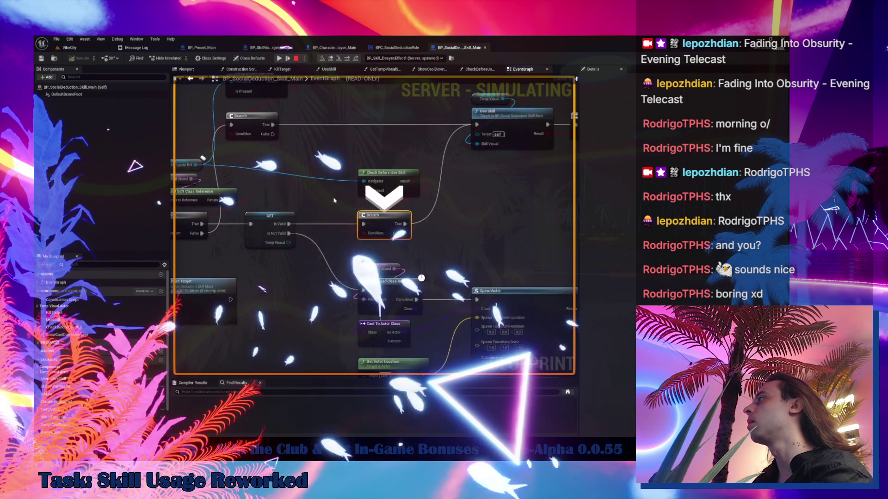
{"action": "key", "text": "F10"}
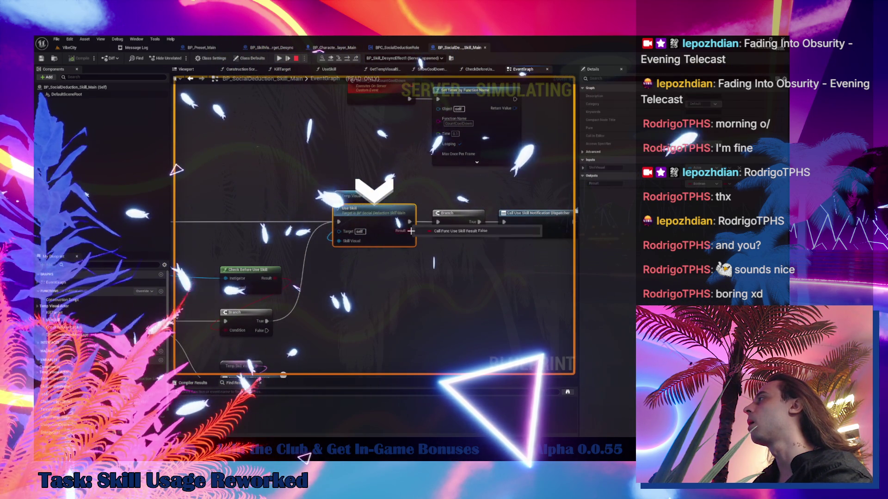
Step: Step past Use Skill, review the flow up to SpawnActor, end the session, and select Client_SpawnSkillTempVisual
{"action": "key", "text": "F10"}
{"action": "key", "text": "F10"}
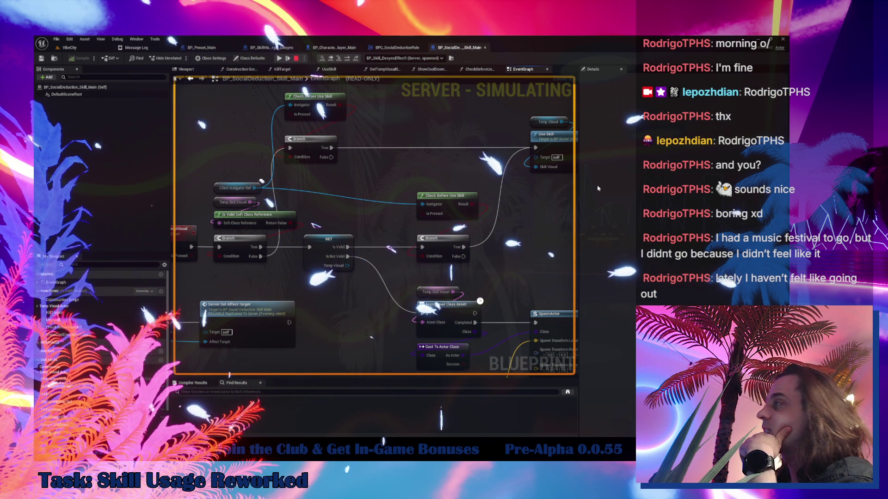
{"action": "left_click_drag", "start_coordinate": [416, 231], "coordinate": [450, 200]}
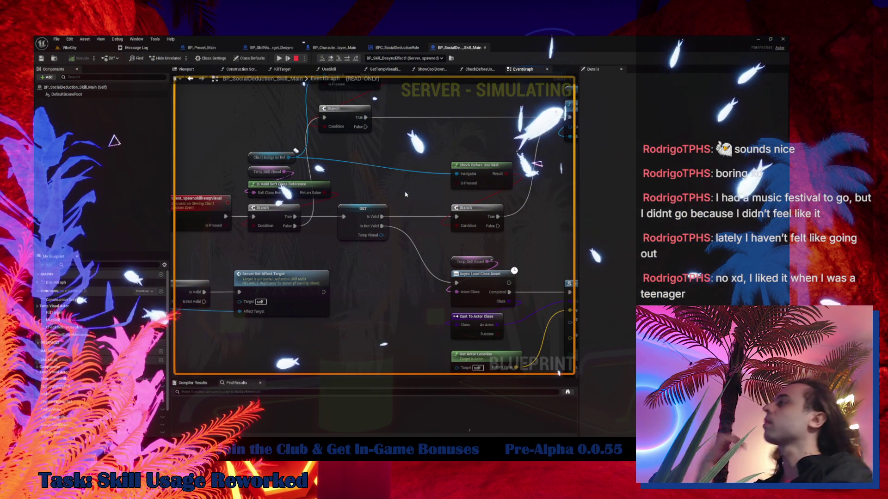
{"action": "mouse_move", "coordinate": [316, 101]}
{"action": "left_mouse_down"}
{"action": "mouse_move", "coordinate": [451, 99]}
{"action": "mouse_move", "coordinate": [347, 96]}
{"action": "left_mouse_up"}
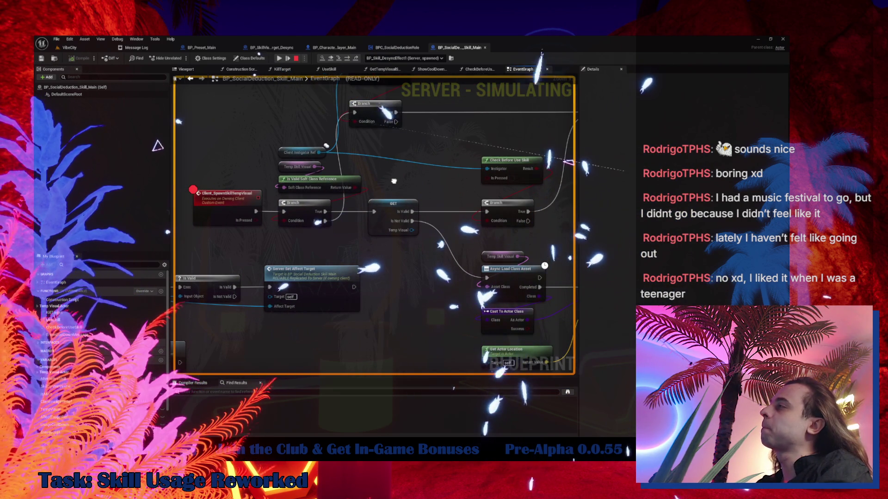
{"action": "left_click_drag", "start_coordinate": [393, 181], "coordinate": [408, 190]}
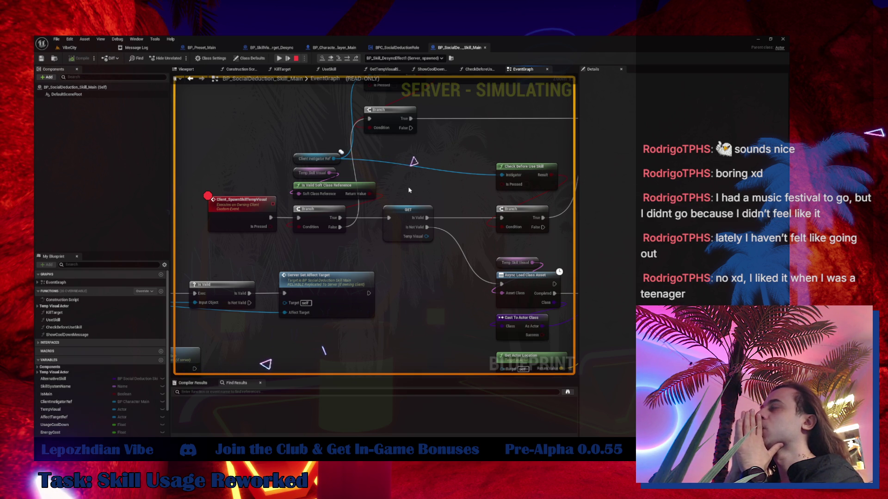
{"action": "mouse_move", "coordinate": [507, 272]}
{"action": "left_mouse_down"}
{"action": "mouse_move", "coordinate": [429, 260]}
{"action": "mouse_move", "coordinate": [505, 207]}
{"action": "left_mouse_up"}
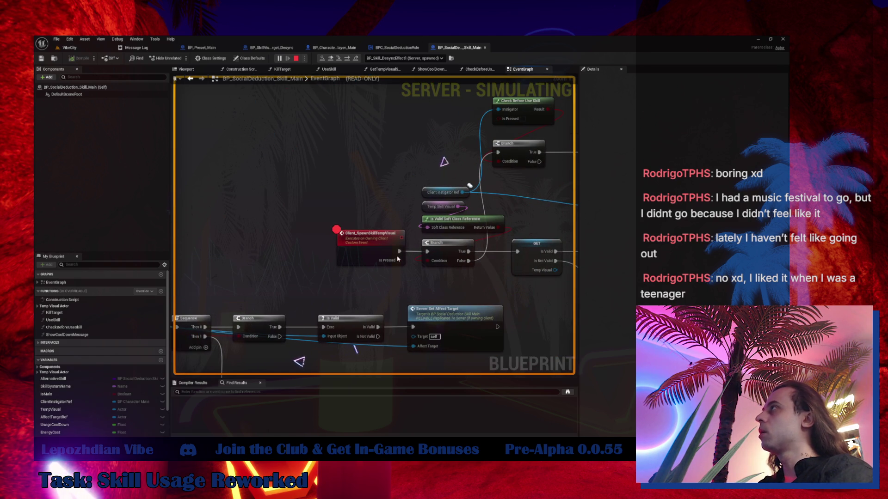
{"action": "key", "text": "Escape"}
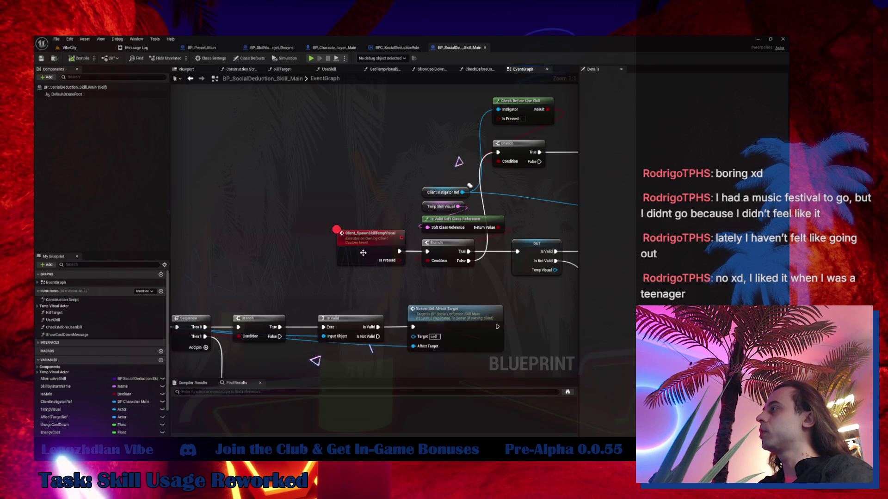
{"action": "left_click", "coordinate": [363, 253]}
Step: Clear the Client_SpawnSkillTempVisual breakpoint with F9, then review the Check Before Use Skill and SpawnActor nodes
{"action": "left_click_drag", "start_coordinate": [388, 274], "coordinate": [319, 247]}
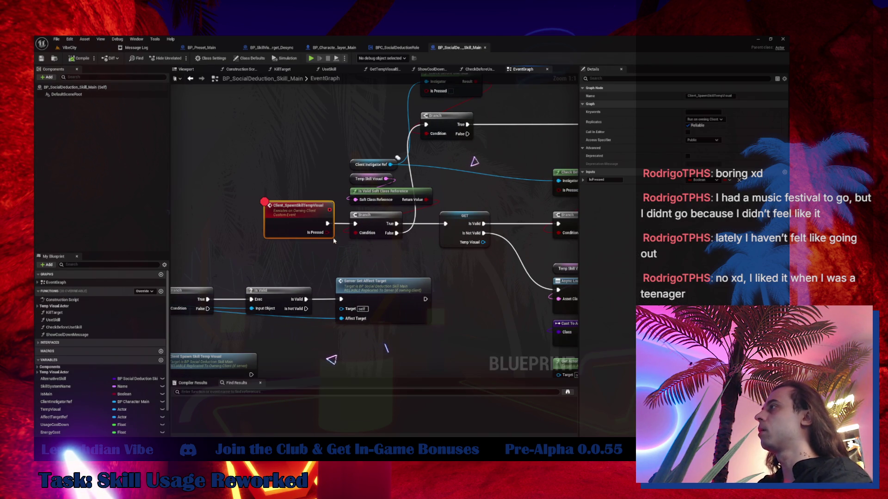
{"action": "key", "text": "F9"}
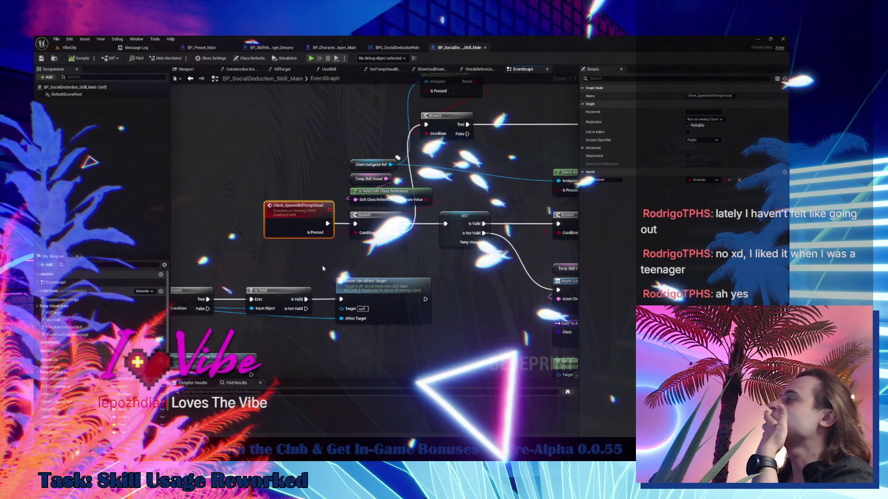
{"action": "mouse_move", "coordinate": [331, 263]}
{"action": "left_mouse_down"}
{"action": "mouse_move", "coordinate": [459, 209]}
{"action": "mouse_move", "coordinate": [702, 188]}
{"action": "left_mouse_up"}
{"action": "mouse_move", "coordinate": [531, 278]}
{"action": "left_mouse_down"}
{"action": "mouse_move", "coordinate": [370, 231]}
{"action": "mouse_move", "coordinate": [122, 182]}
{"action": "mouse_move", "coordinate": [186, 156]}
{"action": "mouse_move", "coordinate": [286, 141]}
{"action": "left_mouse_up"}
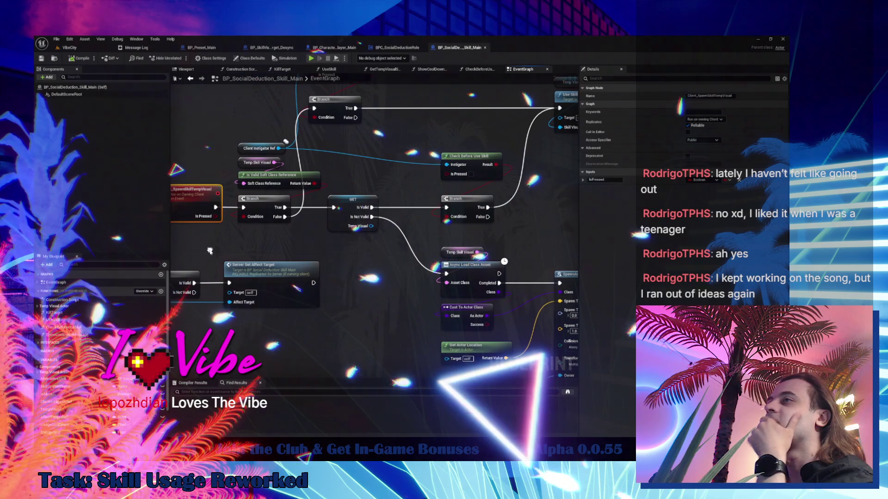